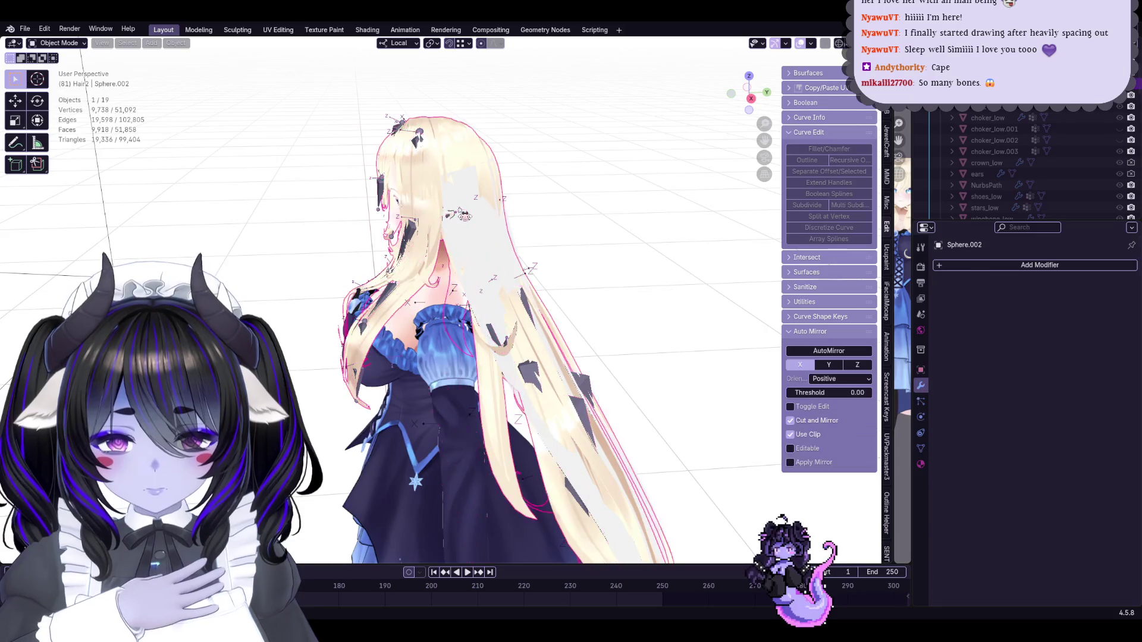
Rename the long blonde hair object from Sphere.002 to Hair_Full
{"action": "key", "text": "Tab"}
{"action": "key", "text": "Tab"}
{"action": "key", "text": "Tab"}
{"action": "key", "text": "Tab"}
{"action": "scroll", "coordinate": [545, 276], "scroll_direction": "down", "scroll_amount": 5}
{"action": "mouse_move", "coordinate": [544, 276]}
{"action": "middle_mouse_down"}
{"action": "mouse_move", "coordinate": [494, 274]}
{"action": "mouse_move", "coordinate": [548, 306]}
{"action": "mouse_move", "coordinate": [502, 276]}
{"action": "mouse_move", "coordinate": [551, 181]}
{"action": "mouse_move", "coordinate": [913, 152]}
{"action": "middle_mouse_up"}
{"action": "scroll", "coordinate": [488, 273], "scroll_direction": "up", "scroll_amount": 5}
{"action": "scroll", "coordinate": [482, 274], "scroll_direction": "down", "scroll_amount": 5}
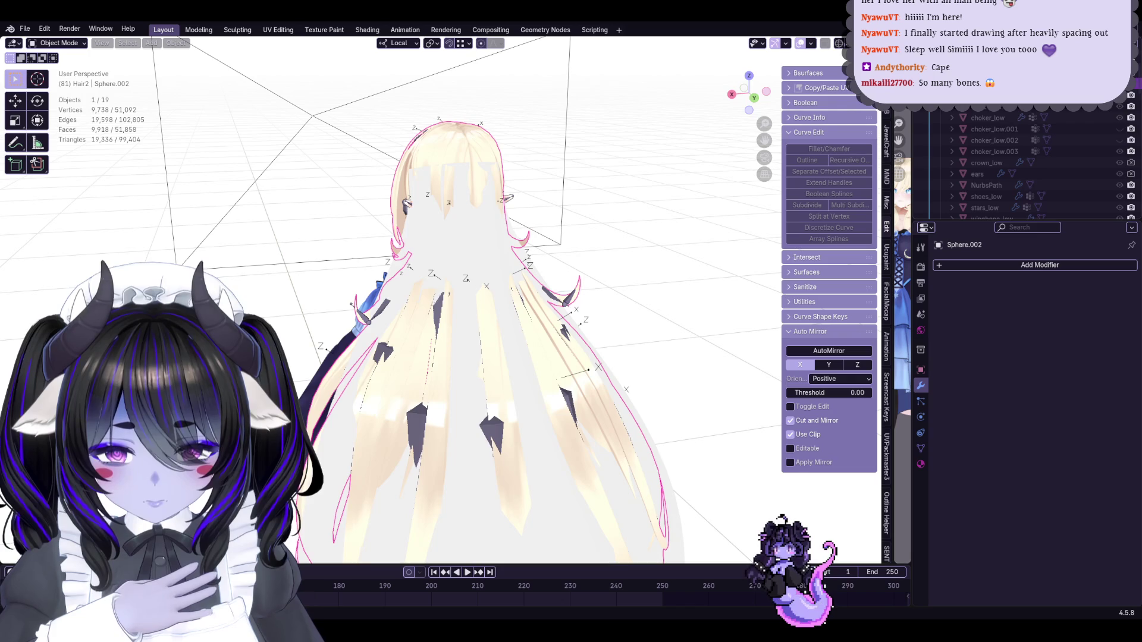
{"action": "scroll", "coordinate": [1011, 163], "scroll_direction": "up", "scroll_amount": 4}
{"action": "double_click", "coordinate": [987, 128]}
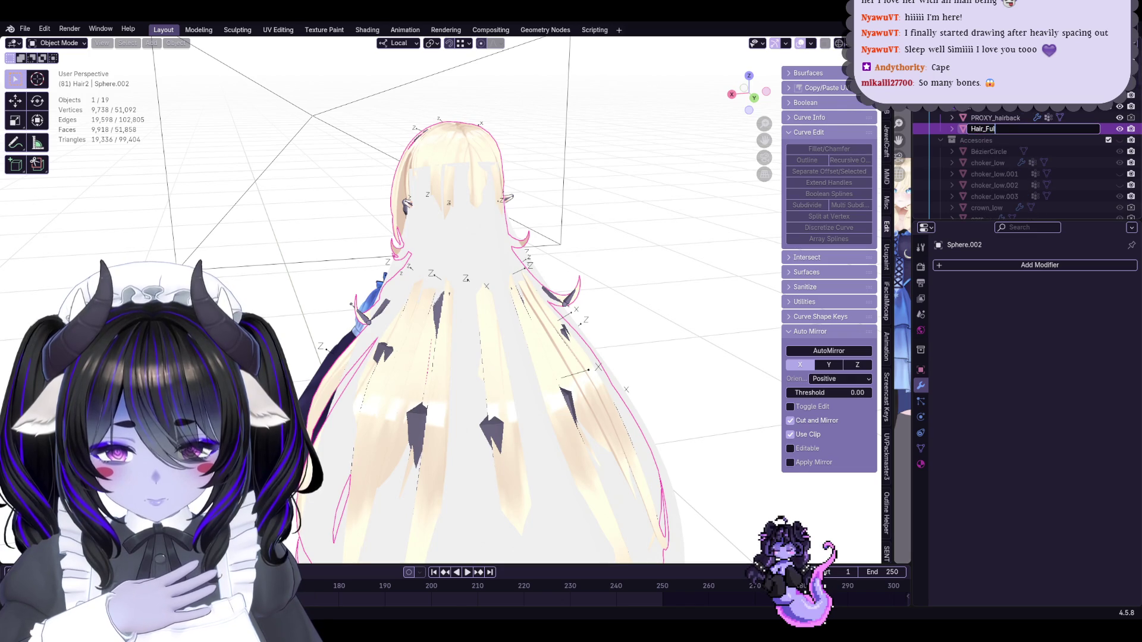
{"action": "type", "text": "ll"}
{"action": "key", "text": "Return"}
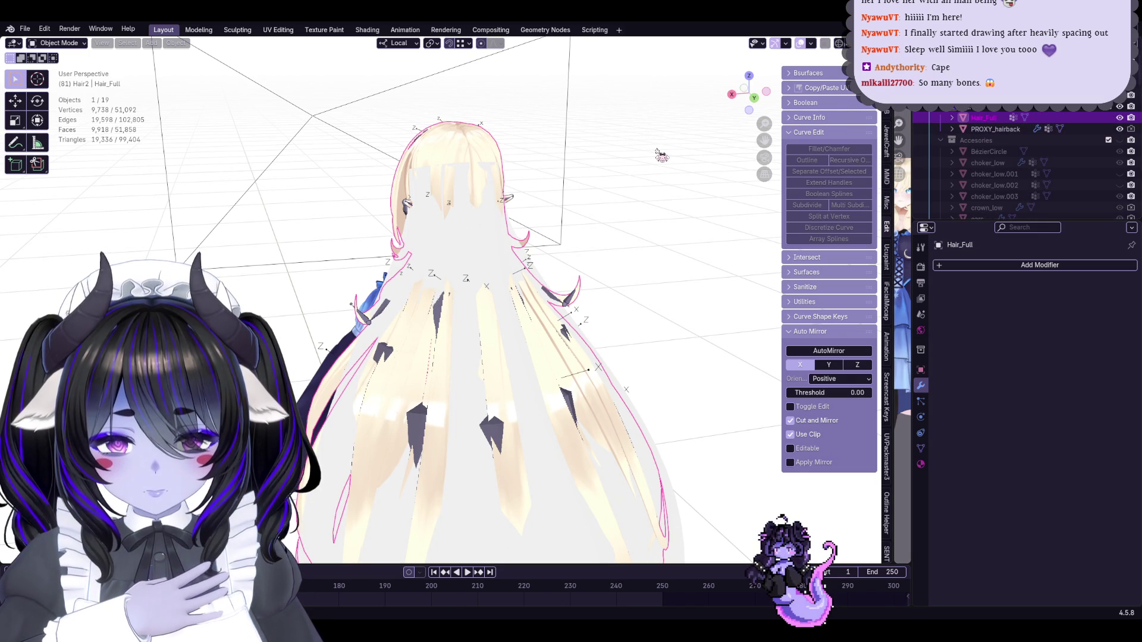
Save the scene as Start8Hime.blend
{"action": "left_click", "coordinate": [24, 28]}
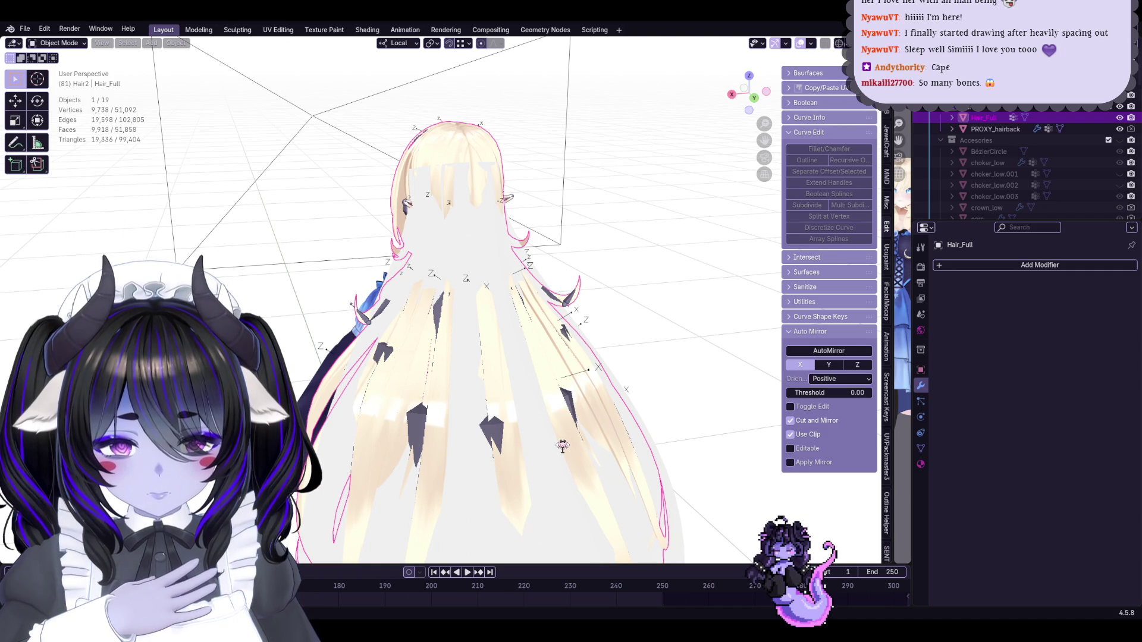
{"action": "key", "text": "ctrl+s"}
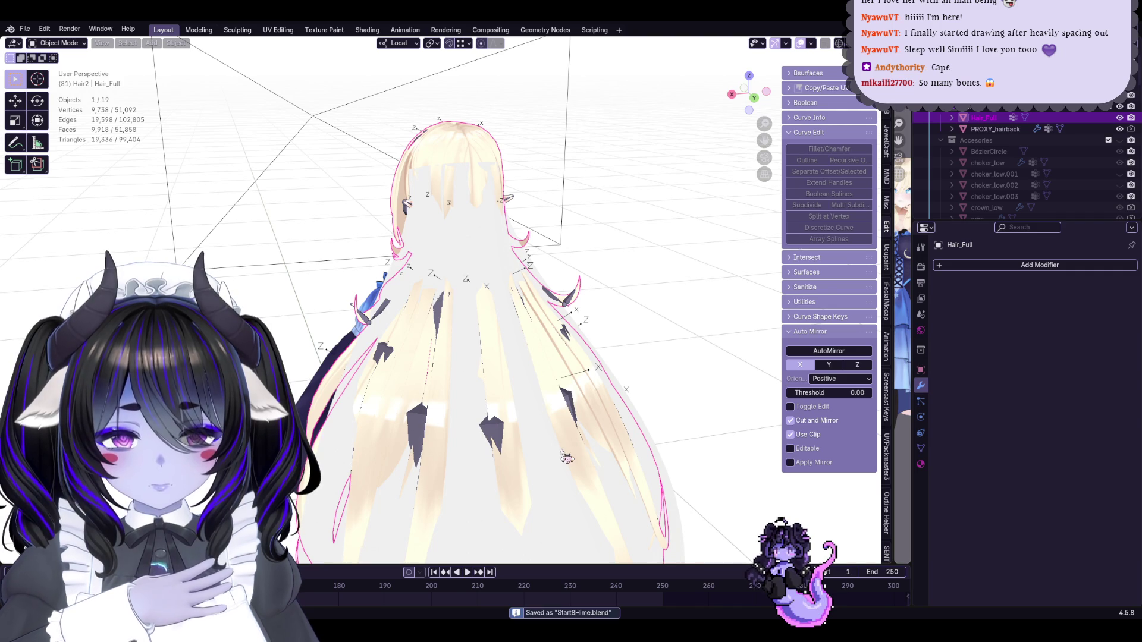
{"action": "mouse_move", "coordinate": [452, 203]}
{"action": "middle_mouse_down"}
{"action": "mouse_move", "coordinate": [416, 202]}
{"action": "mouse_move", "coordinate": [486, 201]}
{"action": "middle_mouse_up"}
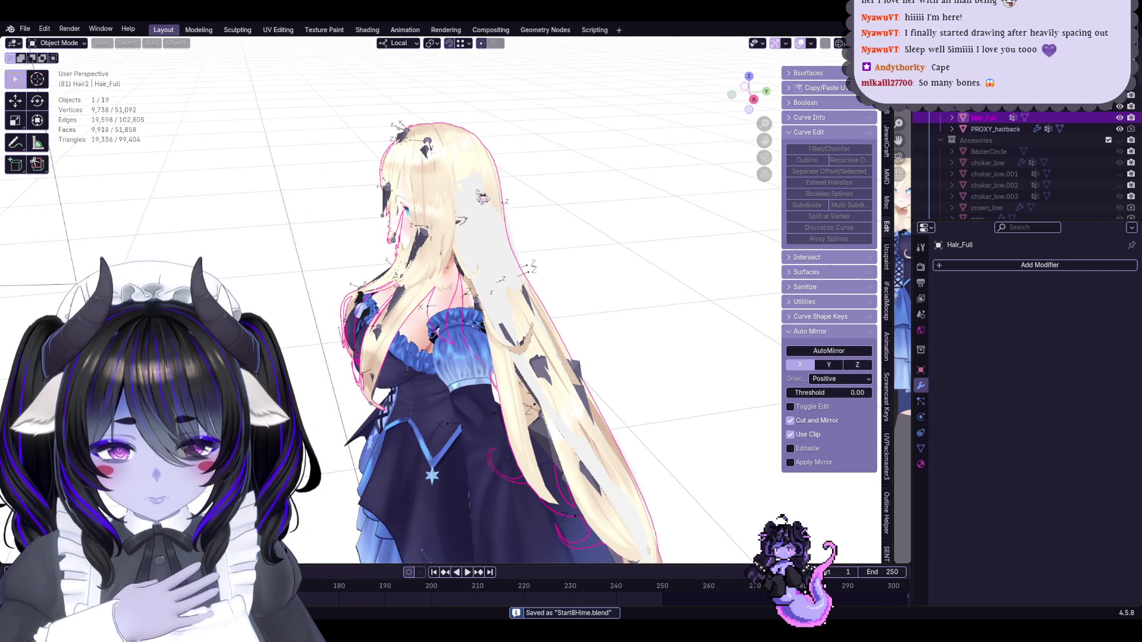
{"action": "middle_click_drag", "start_coordinate": [448, 158], "coordinate": [476, 179]}
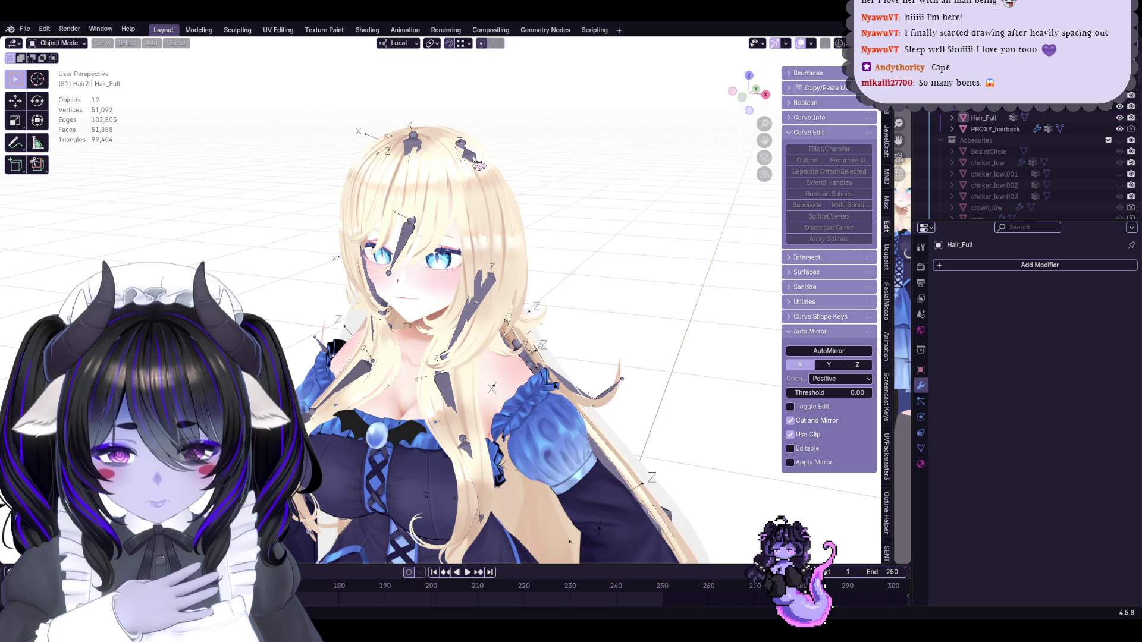
{"action": "left_click", "coordinate": [480, 166]}
{"action": "scroll", "coordinate": [580, 250], "scroll_direction": "up", "scroll_amount": 2}
{"action": "left_click", "coordinate": [580, 249], "text": "shift"}
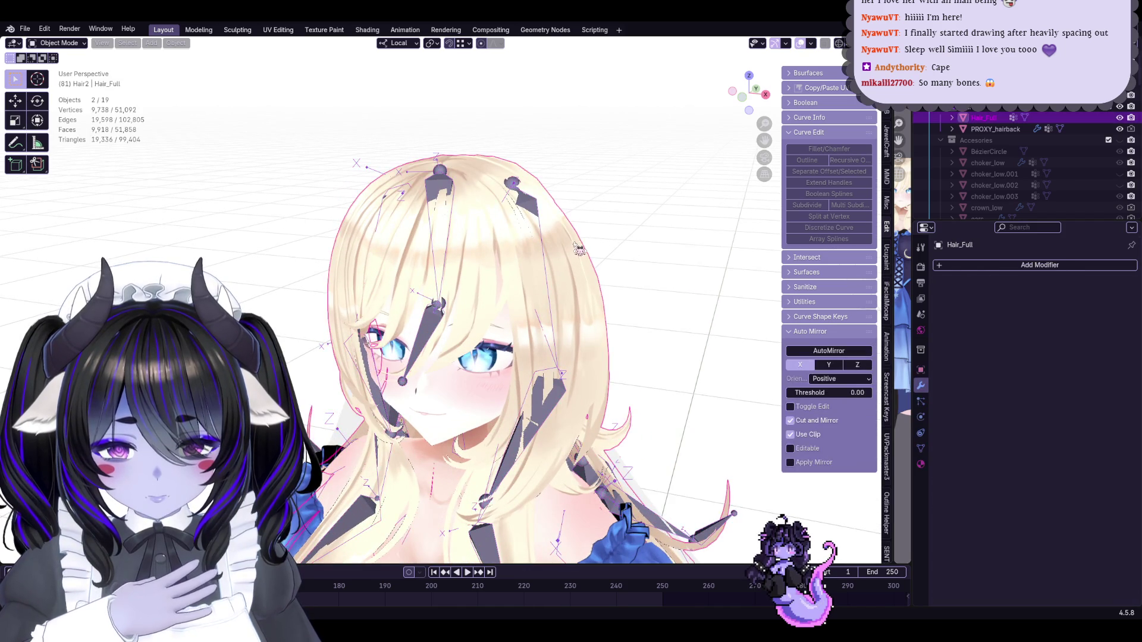
{"action": "key", "text": "ctrl+p"}
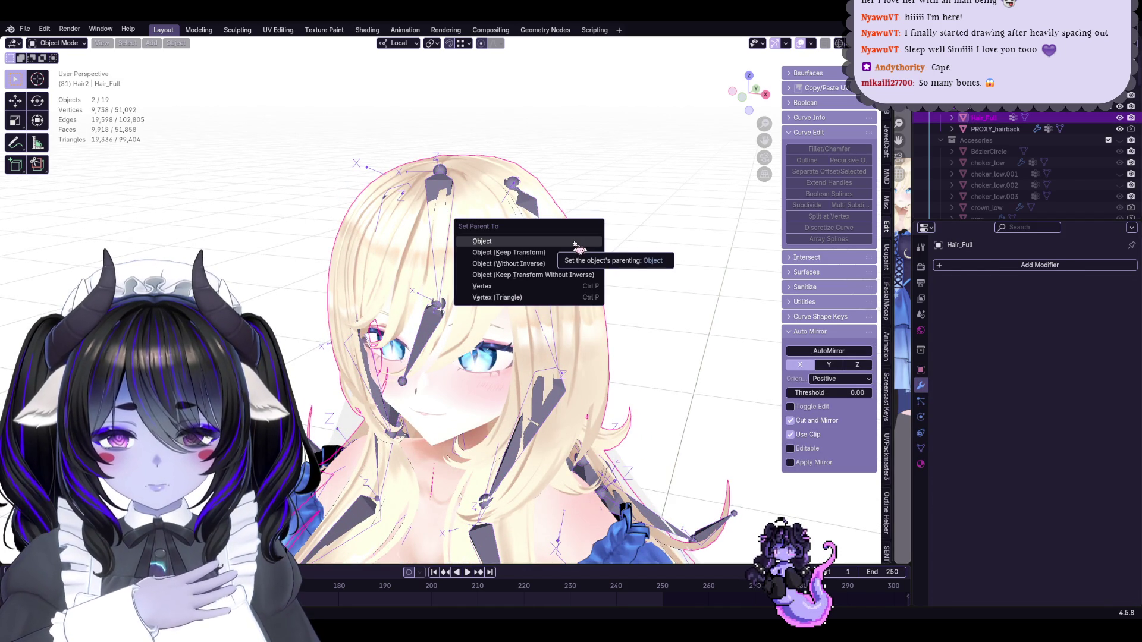
{"action": "left_click", "coordinate": [576, 244]}
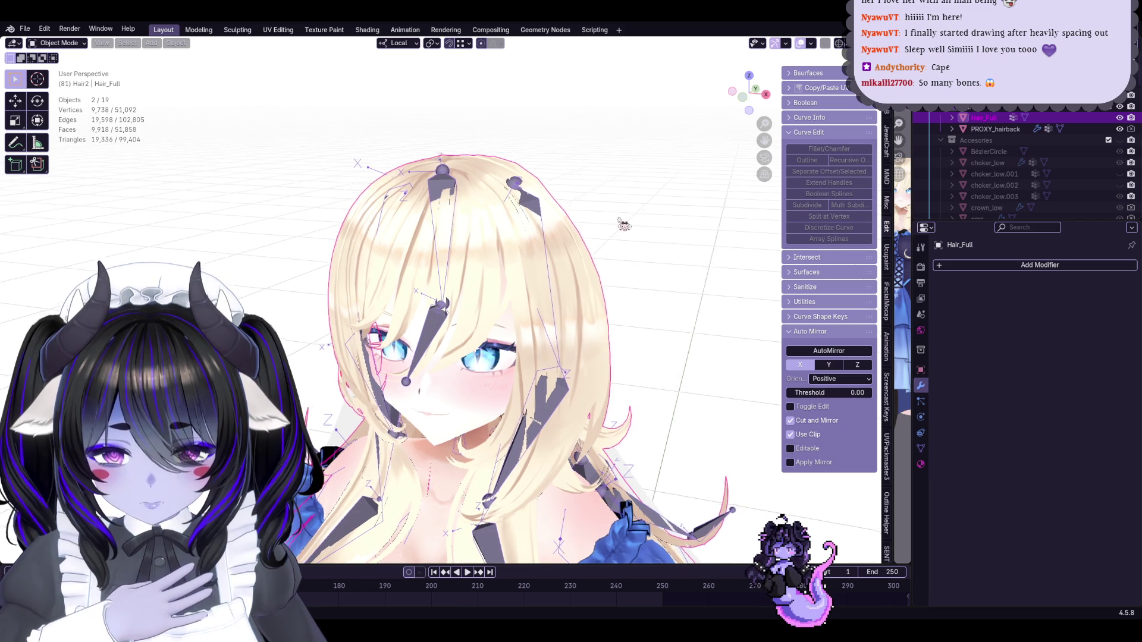
{"action": "key", "text": "ctrl+p"}
{"action": "left_click", "coordinate": [530, 211]}
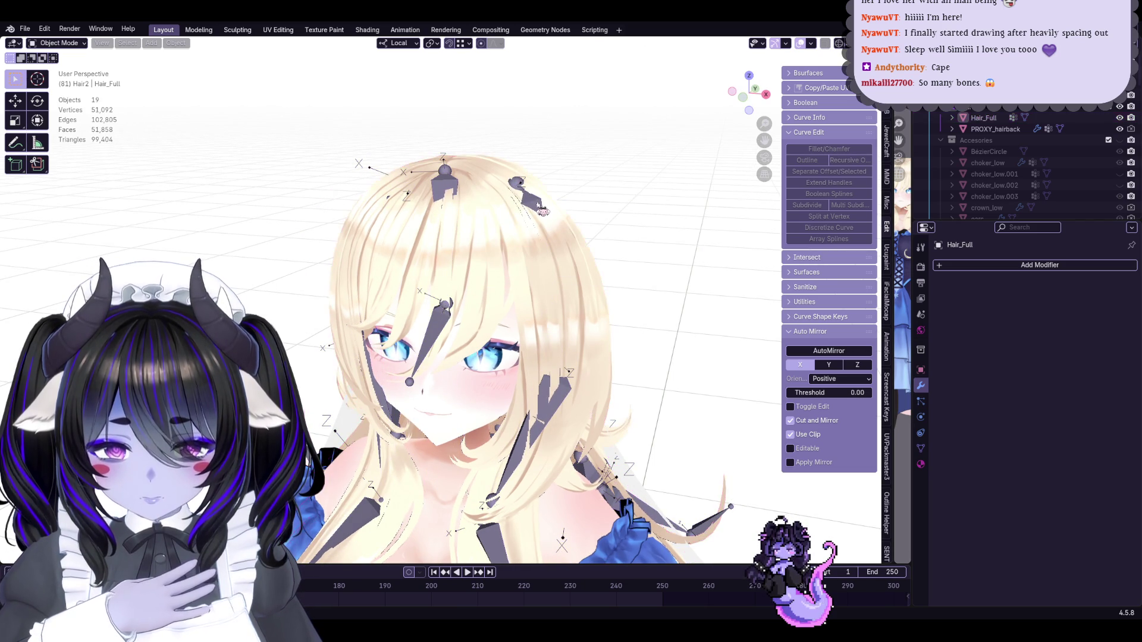
{"action": "left_click", "coordinate": [533, 202]}
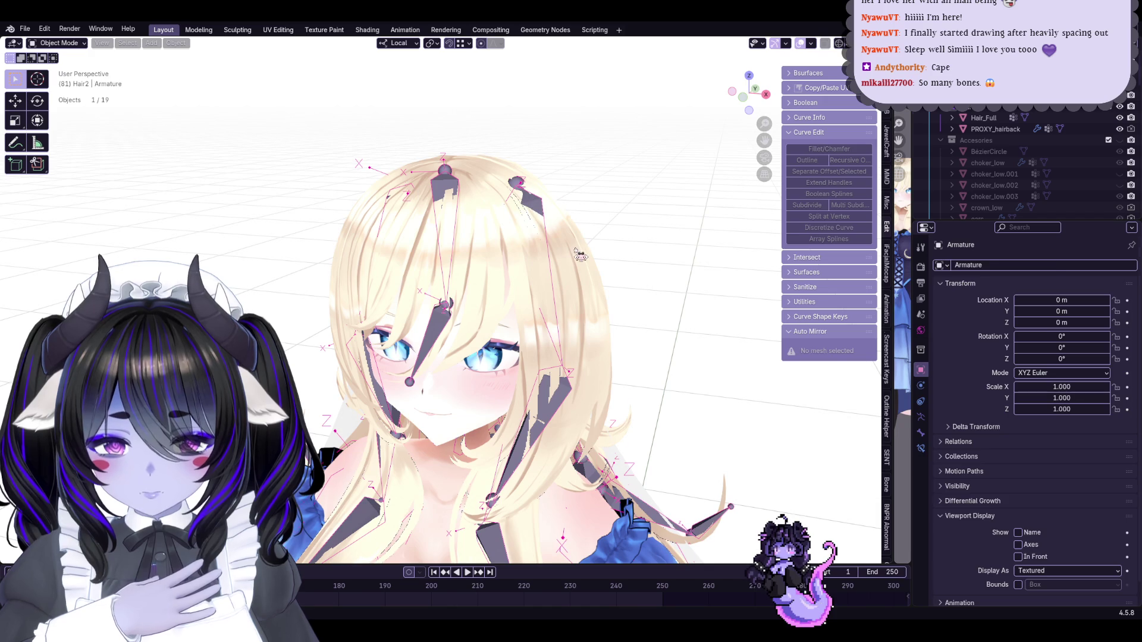
Select Hair_Full with the armature and try the Ctrl+P parenting menu
{"action": "left_click", "coordinate": [580, 255]}
{"action": "key", "text": "ctrl+p"}
{"action": "left_click", "coordinate": [683, 186]}
{"action": "left_click", "coordinate": [565, 240]}
{"action": "left_click", "coordinate": [534, 204]}
{"action": "left_click", "coordinate": [563, 241], "text": "shift"}
{"action": "key", "text": "ctrl+p"}
{"action": "left_click", "coordinate": [566, 254]}
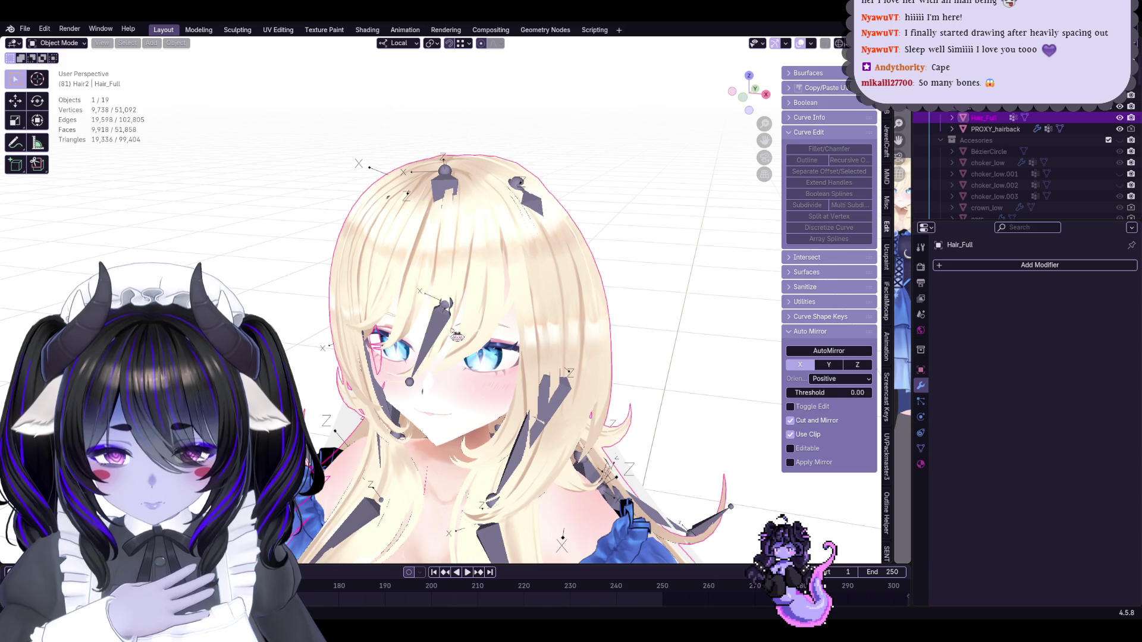
Rework the selection among Hair_Full, the fullbody_low body mesh and the armature
{"action": "scroll", "coordinate": [632, 479], "scroll_direction": "down", "scroll_amount": 2}
{"action": "scroll", "coordinate": [633, 479], "scroll_direction": "up", "scroll_amount": 2}
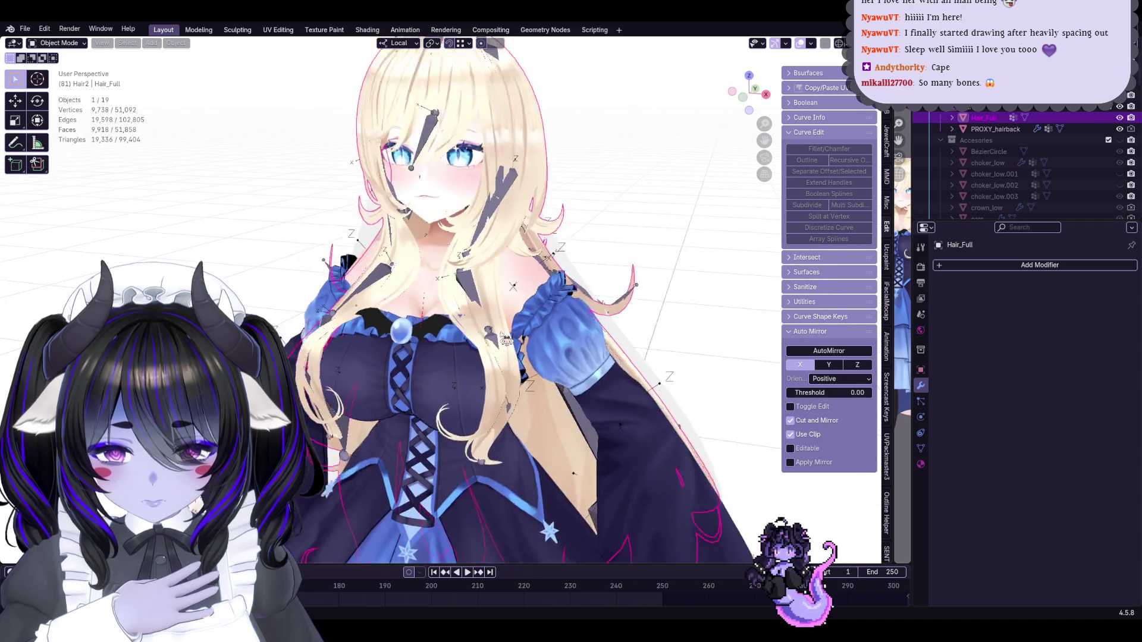
{"action": "scroll", "coordinate": [533, 240], "scroll_direction": "up", "scroll_amount": 4}
{"action": "key", "text": "alt+a"}
{"action": "left_click", "coordinate": [532, 239]}
{"action": "scroll", "coordinate": [532, 239], "scroll_direction": "down", "scroll_amount": 4}
{"action": "scroll", "coordinate": [543, 299], "scroll_direction": "up", "scroll_amount": 5}
{"action": "scroll", "coordinate": [485, 301], "scroll_direction": "up", "scroll_amount": 3}
{"action": "left_click", "coordinate": [481, 303], "text": "shift"}
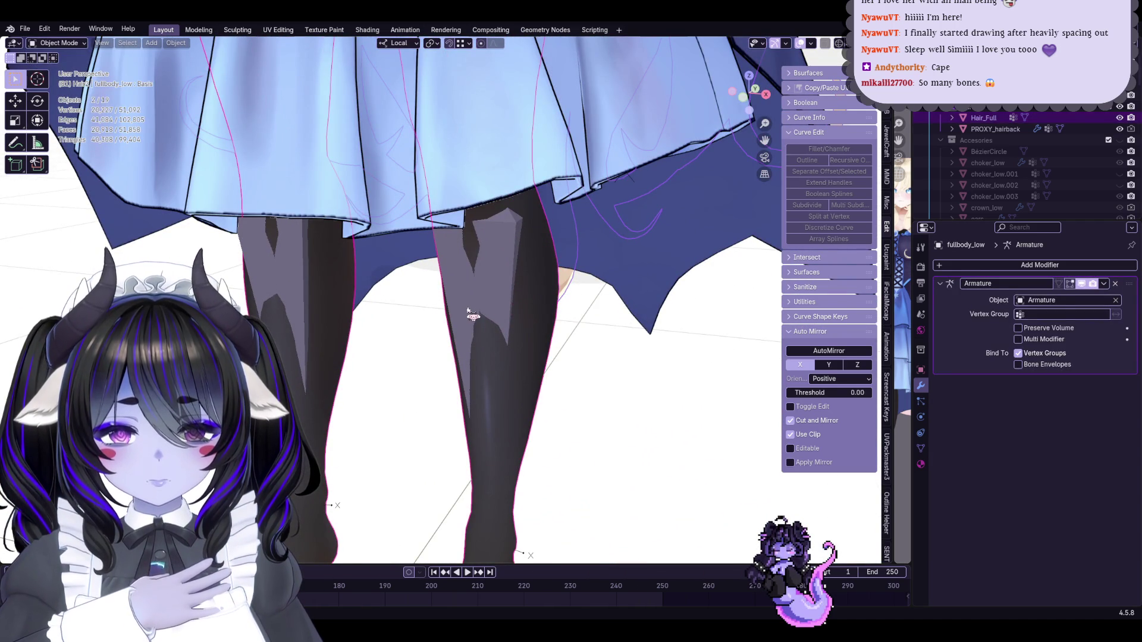
{"action": "left_click", "coordinate": [480, 312]}
Select Hair_Full and add the Armature as the active object
{"action": "scroll", "coordinate": [480, 311], "scroll_direction": "down", "scroll_amount": 7}
{"action": "scroll", "coordinate": [546, 426], "scroll_direction": "up", "scroll_amount": 5}
{"action": "left_click", "coordinate": [559, 357]}
{"action": "scroll", "coordinate": [566, 339], "scroll_direction": "up", "scroll_amount": 5}
{"action": "scroll", "coordinate": [567, 339], "scroll_direction": "up", "scroll_amount": 5}
{"action": "scroll", "coordinate": [543, 354], "scroll_direction": "down", "scroll_amount": 6}
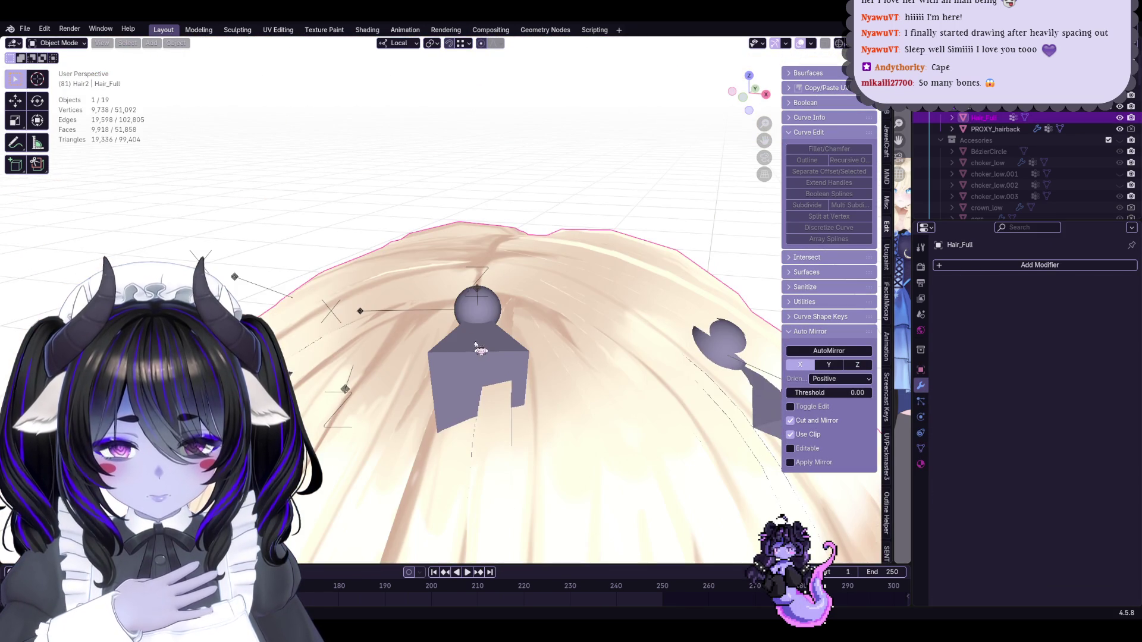
{"action": "scroll", "coordinate": [999, 143], "scroll_direction": "up", "scroll_amount": 5}
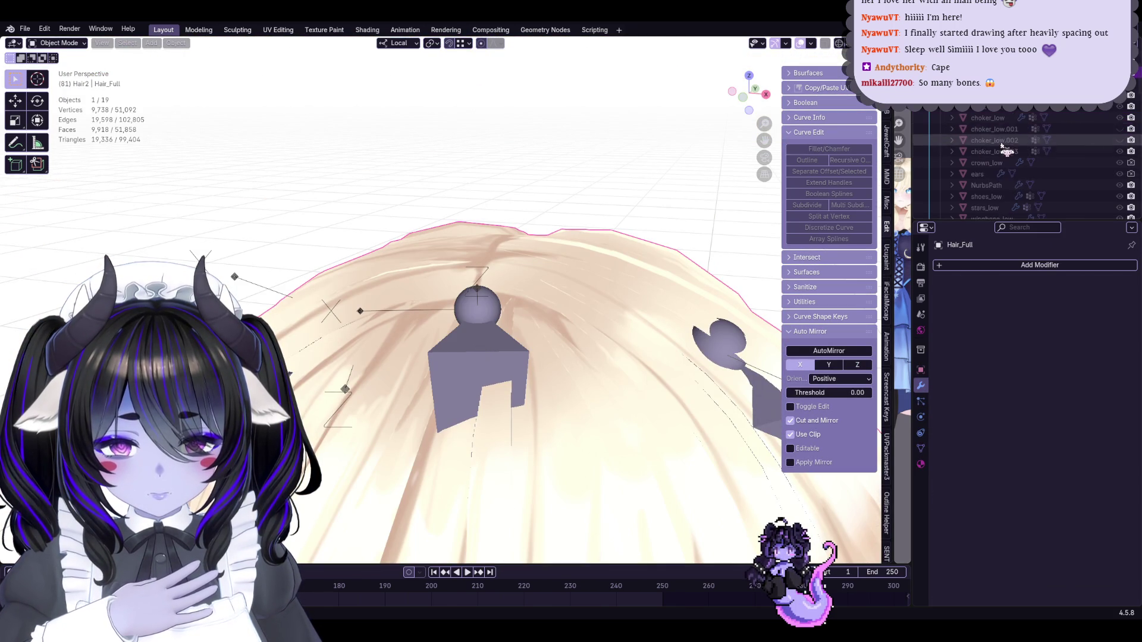
{"action": "left_click", "coordinate": [985, 129], "text": "ctrl"}
{"action": "scroll", "coordinate": [688, 216], "scroll_direction": "down", "scroll_amount": 4}
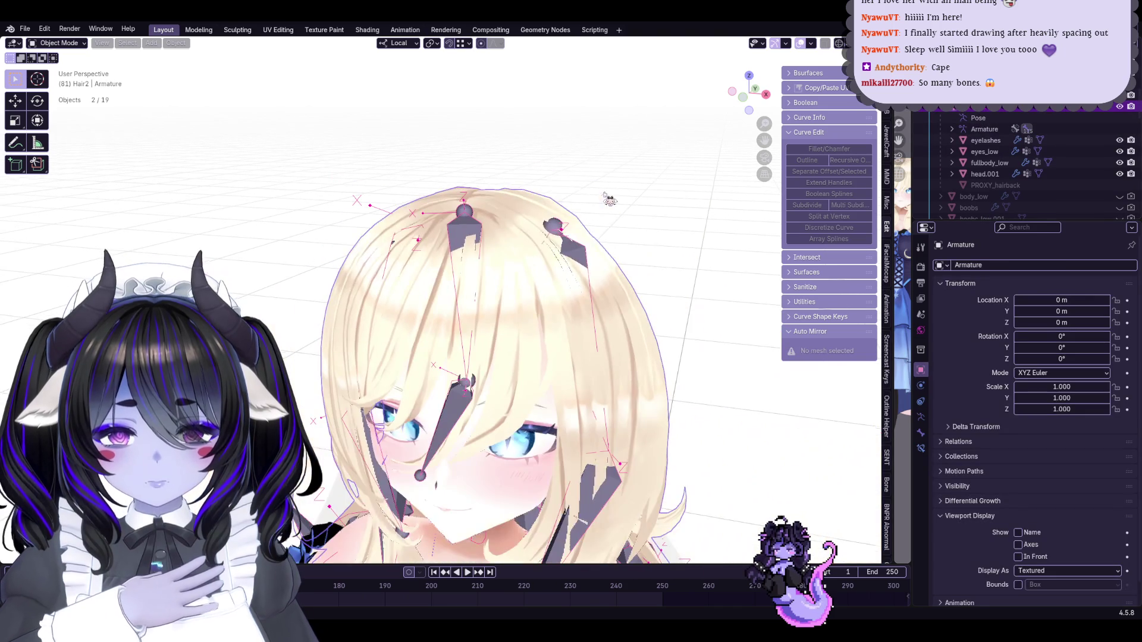
Parent Hair_Full to the Armature with Armature Deform and inspect the hair
{"action": "key", "text": "ctrl+p"}
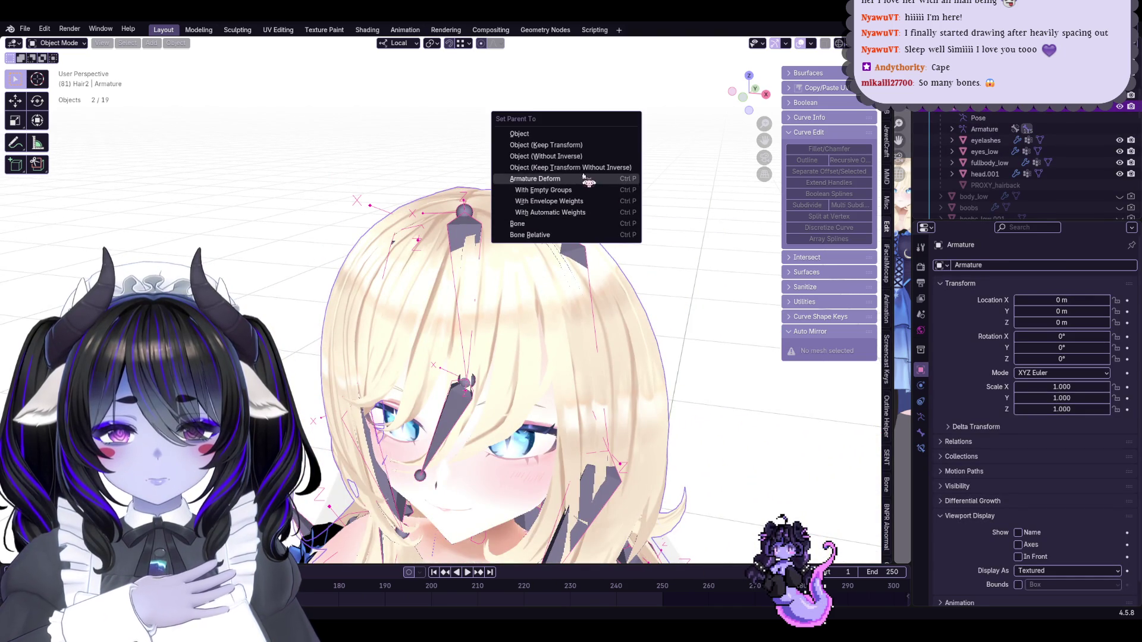
{"action": "left_click", "coordinate": [591, 178]}
{"action": "scroll", "coordinate": [592, 306], "scroll_direction": "down", "scroll_amount": 4}
{"action": "mouse_move", "coordinate": [591, 306]}
{"action": "middle_mouse_down"}
{"action": "mouse_move", "coordinate": [750, 309]}
{"action": "mouse_move", "coordinate": [625, 309]}
{"action": "middle_mouse_up"}
{"action": "left_click", "coordinate": [983, 185]}
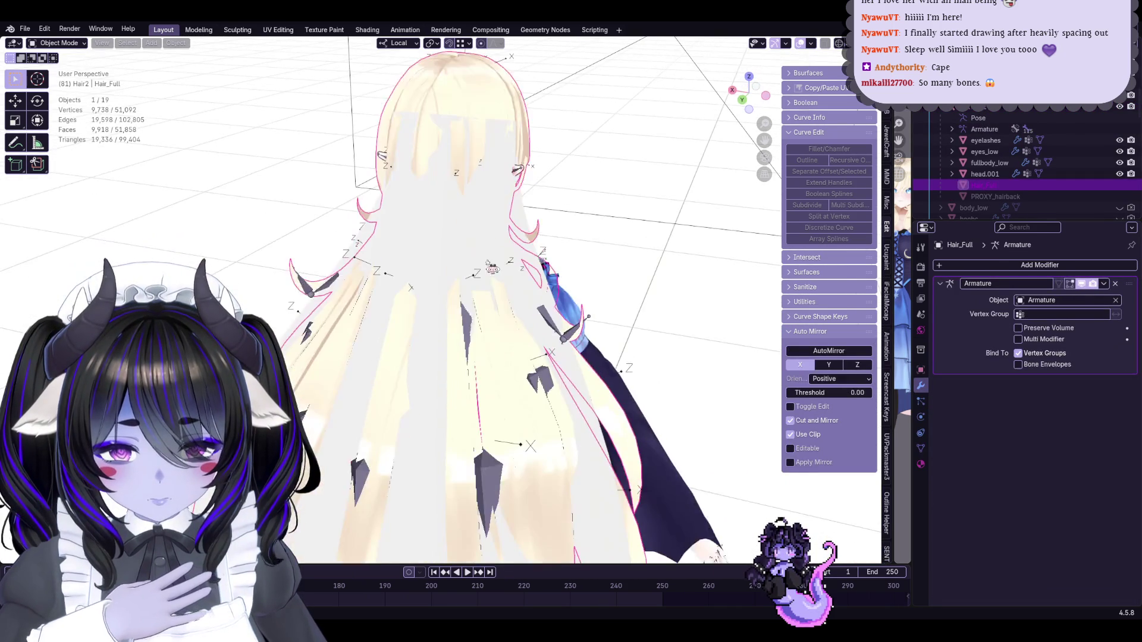
{"action": "scroll", "coordinate": [476, 298], "scroll_direction": "down", "scroll_amount": 3}
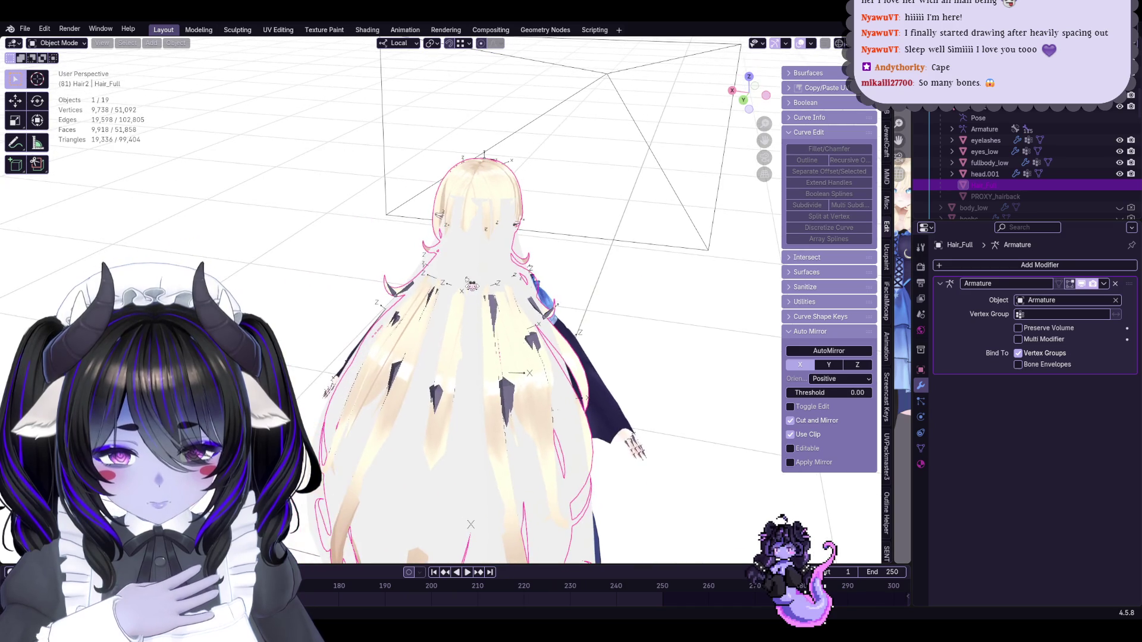
Compare PROXY_hairback with Hair_Full, then hide Hair_Full to reveal the proxy
{"action": "left_click", "coordinate": [512, 273]}
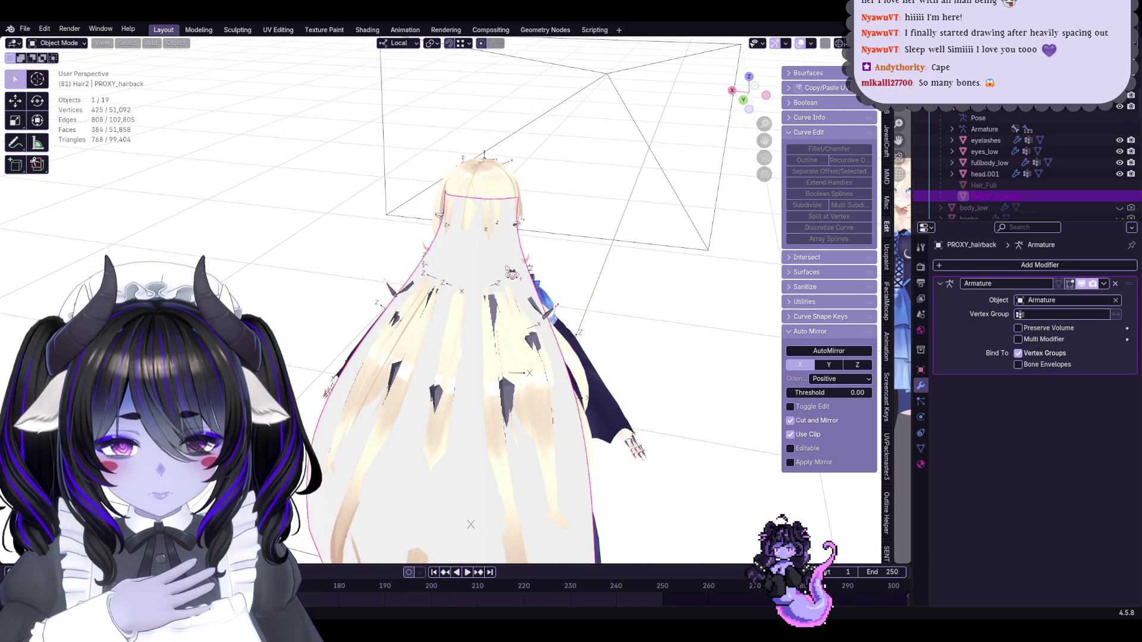
{"action": "mouse_move", "coordinate": [487, 295]}
{"action": "middle_mouse_down"}
{"action": "mouse_move", "coordinate": [668, 308]}
{"action": "mouse_move", "coordinate": [558, 291]}
{"action": "middle_mouse_up"}
{"action": "left_click", "coordinate": [558, 292]}
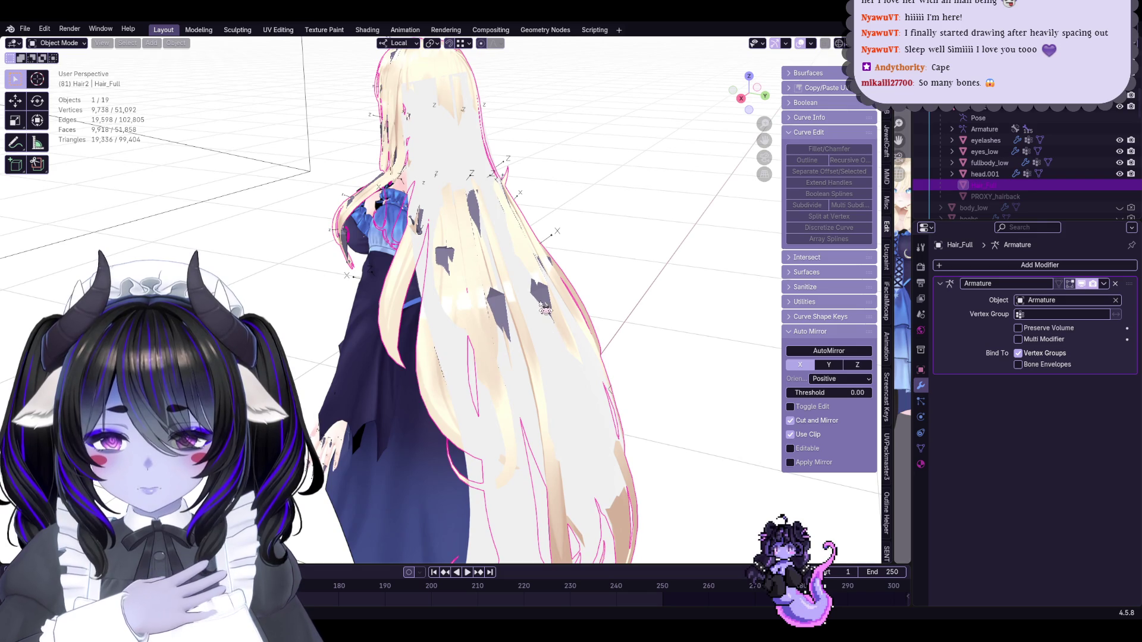
{"action": "left_click", "coordinate": [552, 310]}
{"action": "left_click", "coordinate": [554, 318]}
{"action": "left_click", "coordinate": [555, 330]}
{"action": "left_click", "coordinate": [556, 337]}
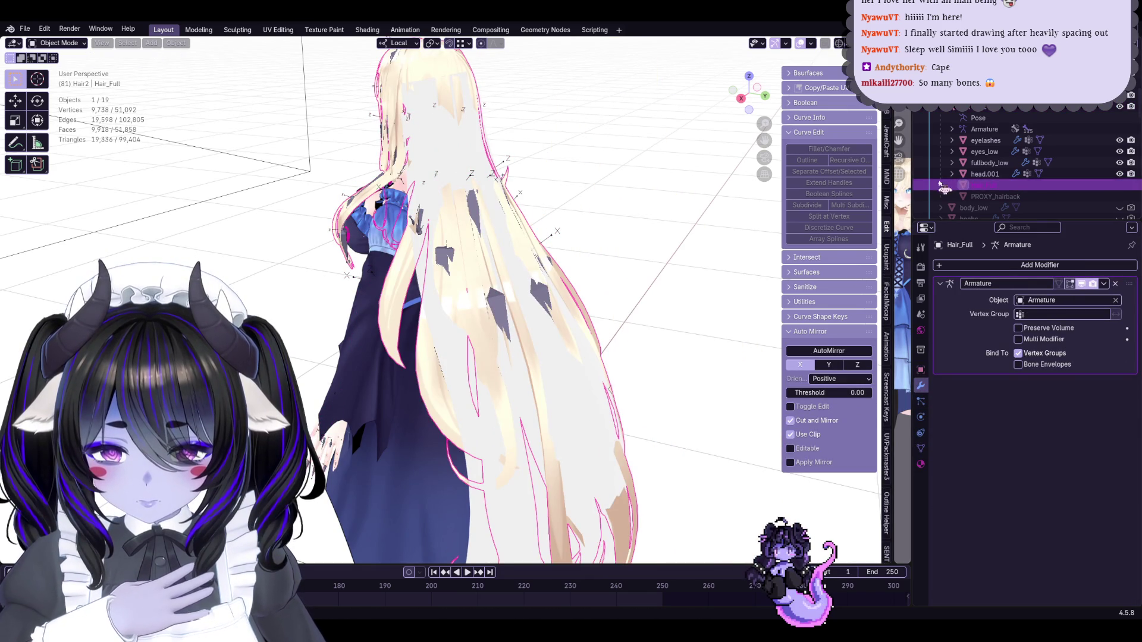
{"action": "key", "text": "h"}
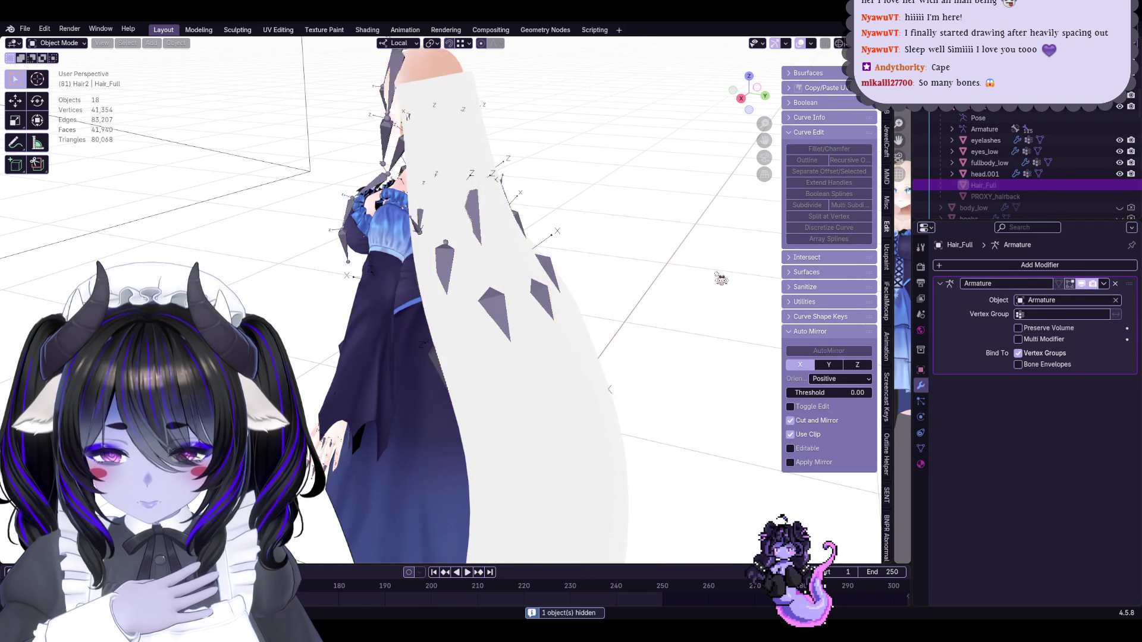
Select PROXY_hairback with Hair_Full active and show the Robust Weight Transfer sidebar tab
{"action": "left_click", "coordinate": [548, 307], "text": "shift"}
{"action": "left_click", "coordinate": [999, 186]}
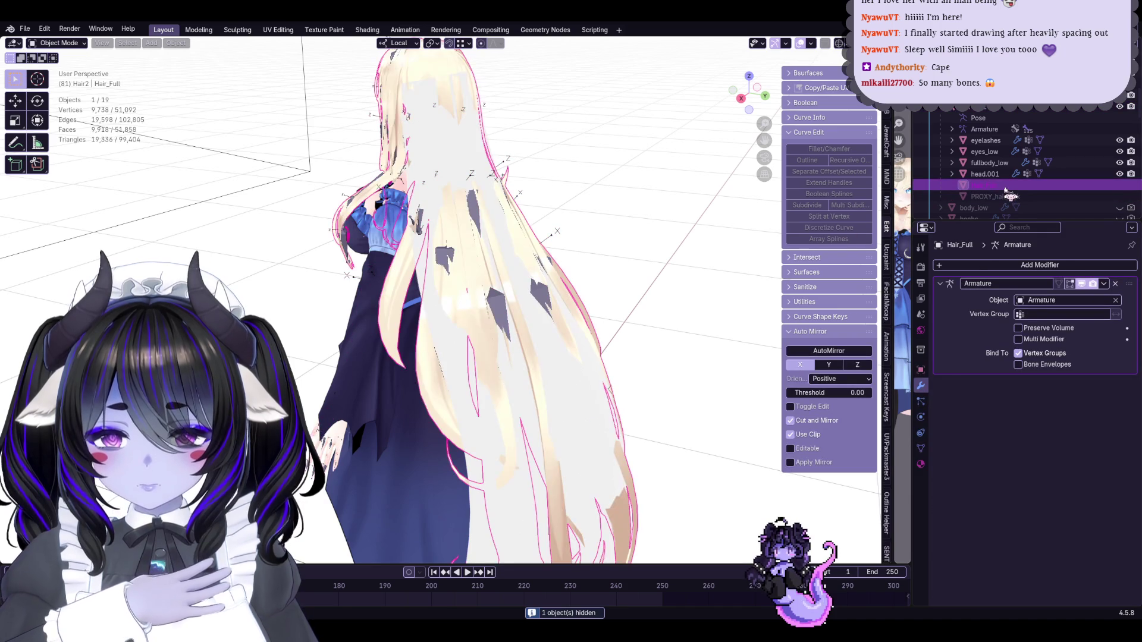
{"action": "left_click", "coordinate": [999, 197]}
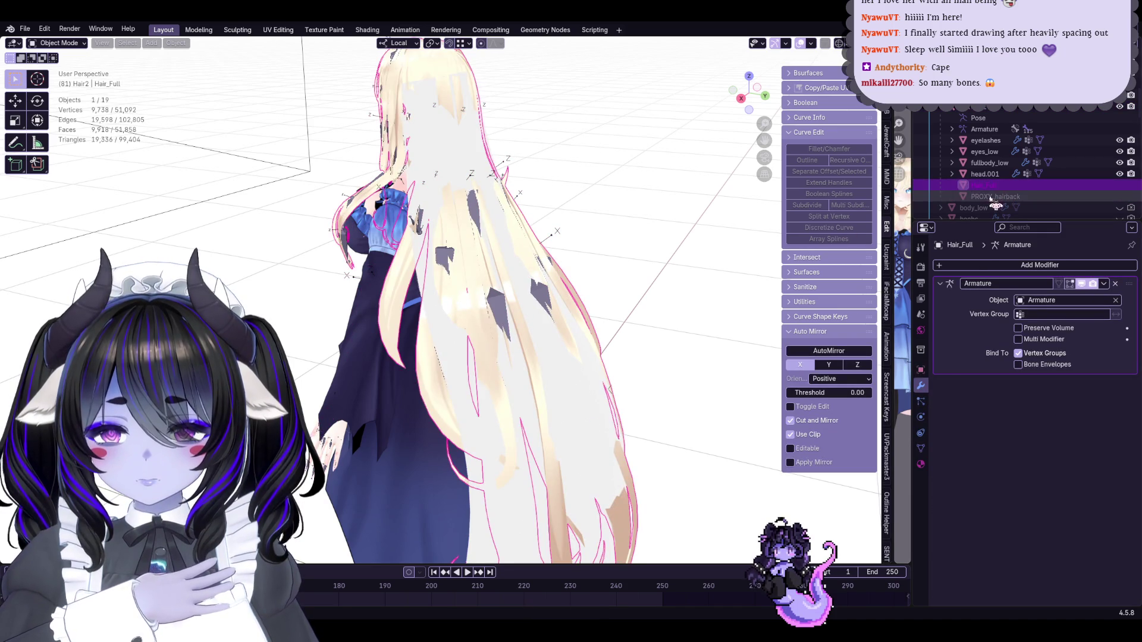
{"action": "left_click", "coordinate": [525, 271], "text": "shift"}
{"action": "middle_click_drag", "start_coordinate": [526, 272], "coordinate": [269, 125]}
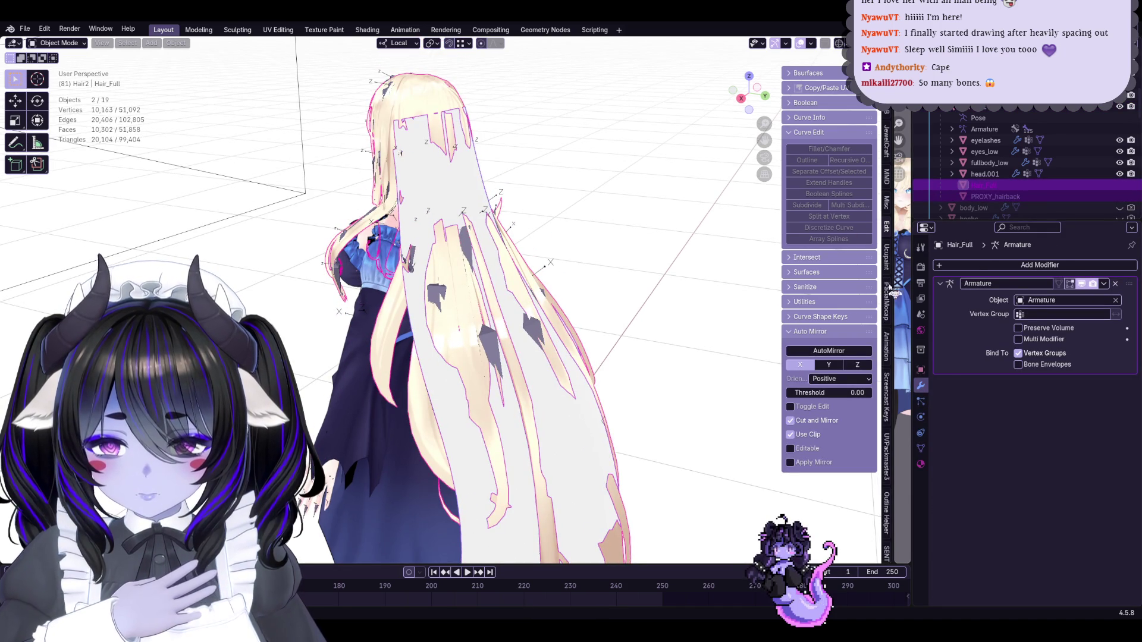
{"action": "scroll", "coordinate": [883, 310], "scroll_direction": "down", "scroll_amount": 5}
{"action": "left_click", "coordinate": [887, 444]}
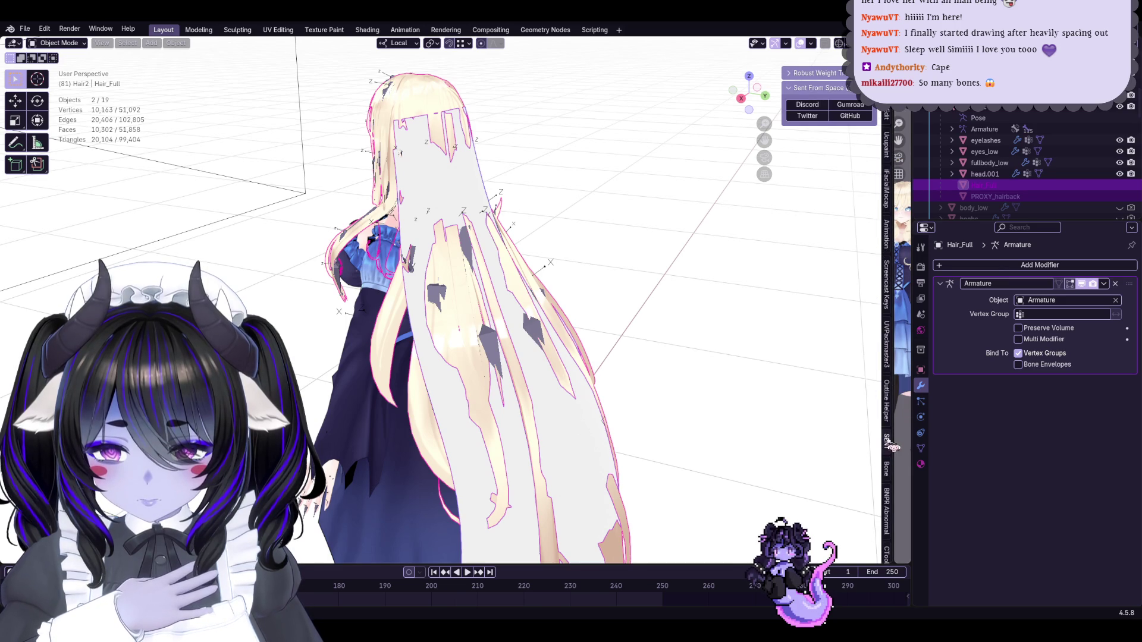
Set a Robust Weight Transfer source, a 0.02 m max distance, and enable smoothing
{"action": "left_click", "coordinate": [829, 74]}
{"action": "middle_click_drag", "start_coordinate": [689, 187], "coordinate": [662, 470]}
{"action": "left_click", "coordinate": [845, 90]}
{"action": "left_click", "coordinate": [524, 243]}
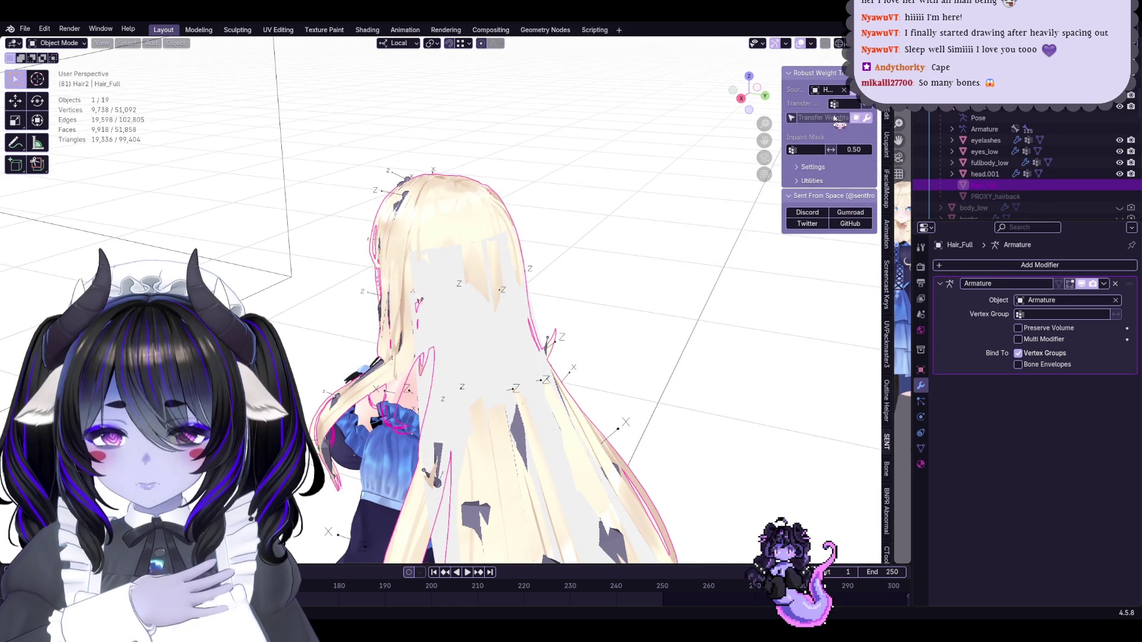
{"action": "left_click", "coordinate": [813, 167]}
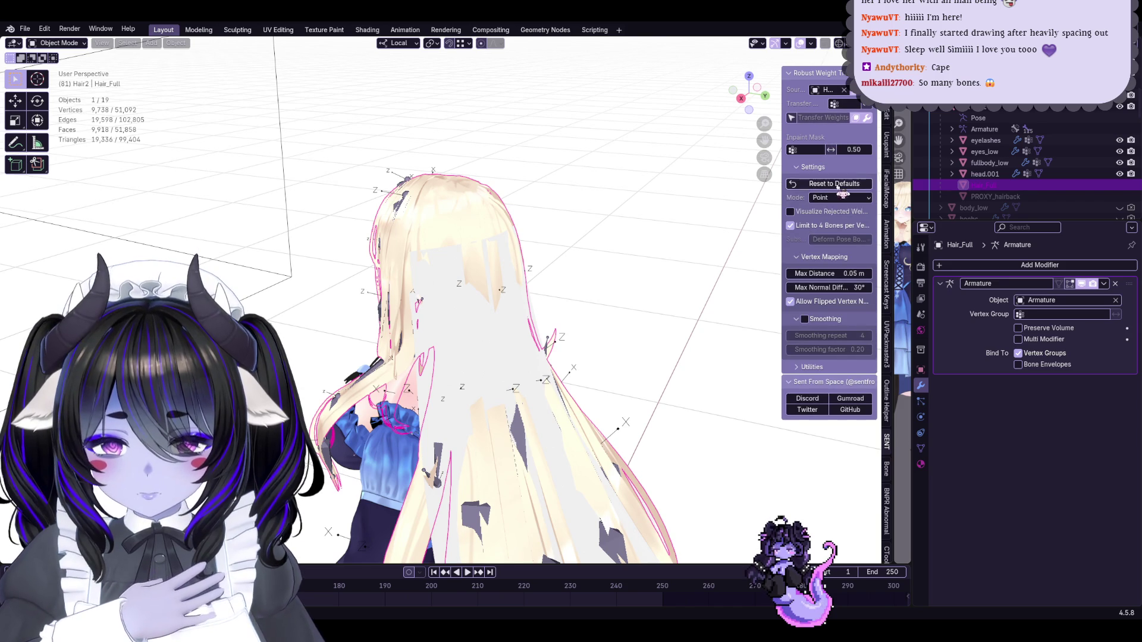
{"action": "left_click", "coordinate": [851, 271]}
{"action": "type", "text": "2"}
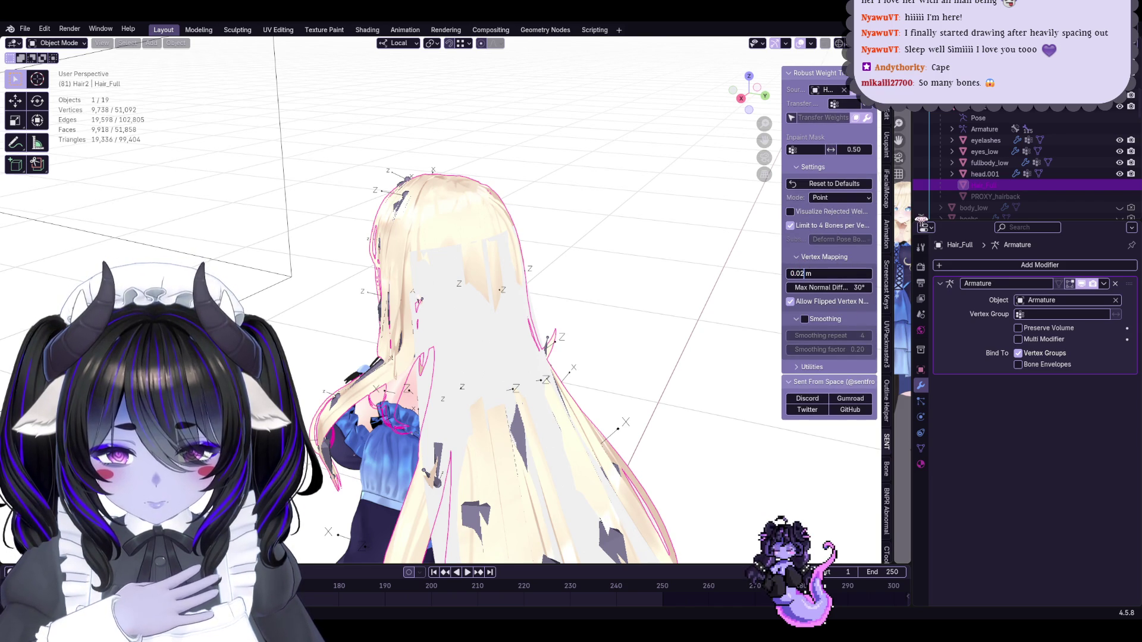
{"action": "left_click", "coordinate": [821, 325]}
{"action": "left_click", "coordinate": [805, 320]}
{"action": "left_click", "coordinate": [812, 367]}
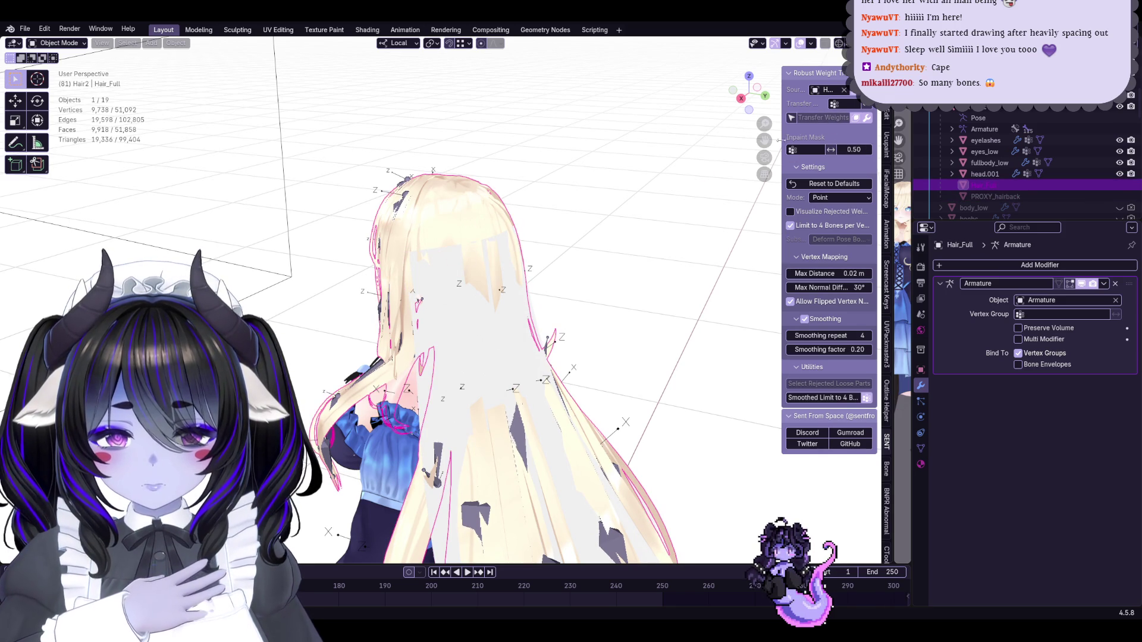
Transfer weights from PROXY_hairback onto Hair_Full, then hide the proxy and select the armature
{"action": "left_click", "coordinate": [921, 448]}
{"action": "left_click", "coordinate": [921, 386]}
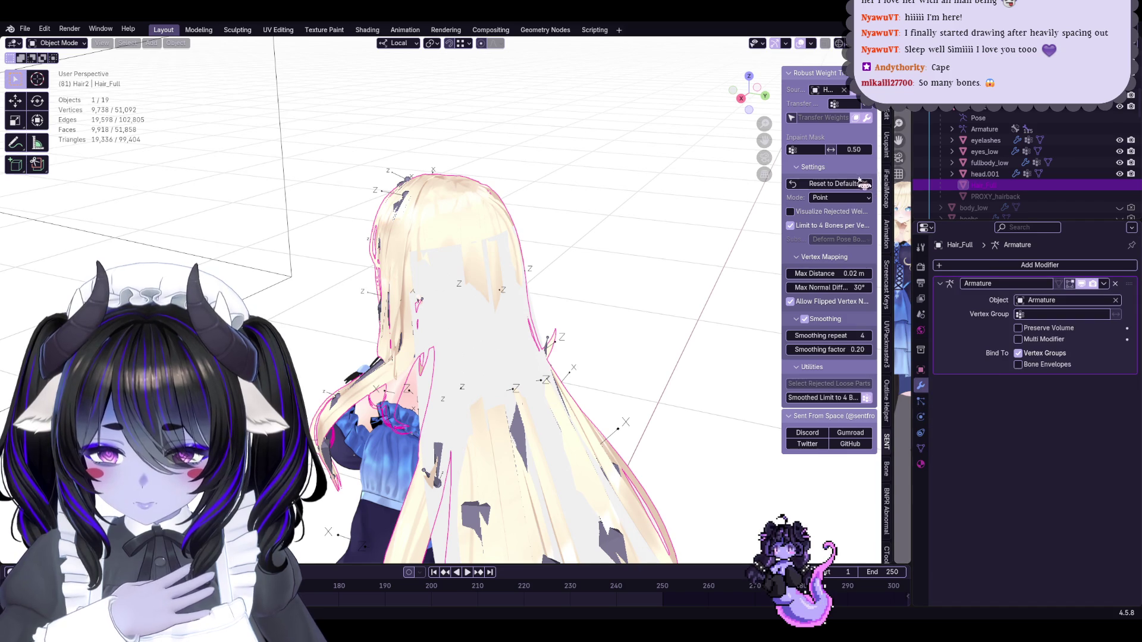
{"action": "left_click", "coordinate": [845, 89]}
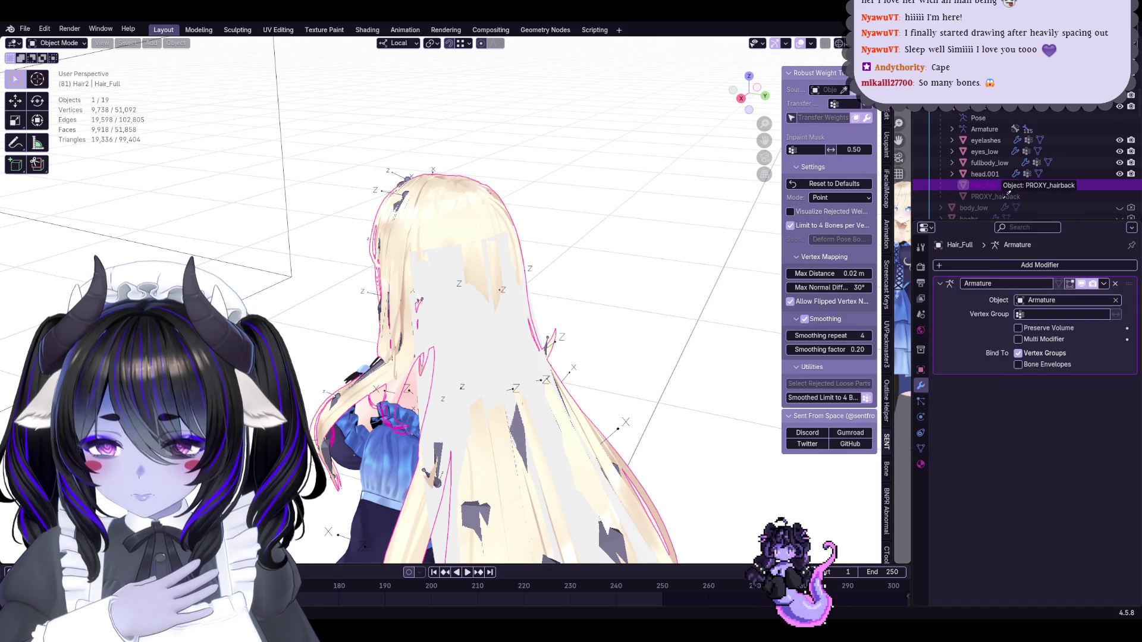
{"action": "left_click", "coordinate": [1000, 196]}
{"action": "mouse_move", "coordinate": [403, 186]}
{"action": "middle_mouse_down"}
{"action": "mouse_move", "coordinate": [523, 237]}
{"action": "mouse_move", "coordinate": [503, 274]}
{"action": "middle_mouse_up"}
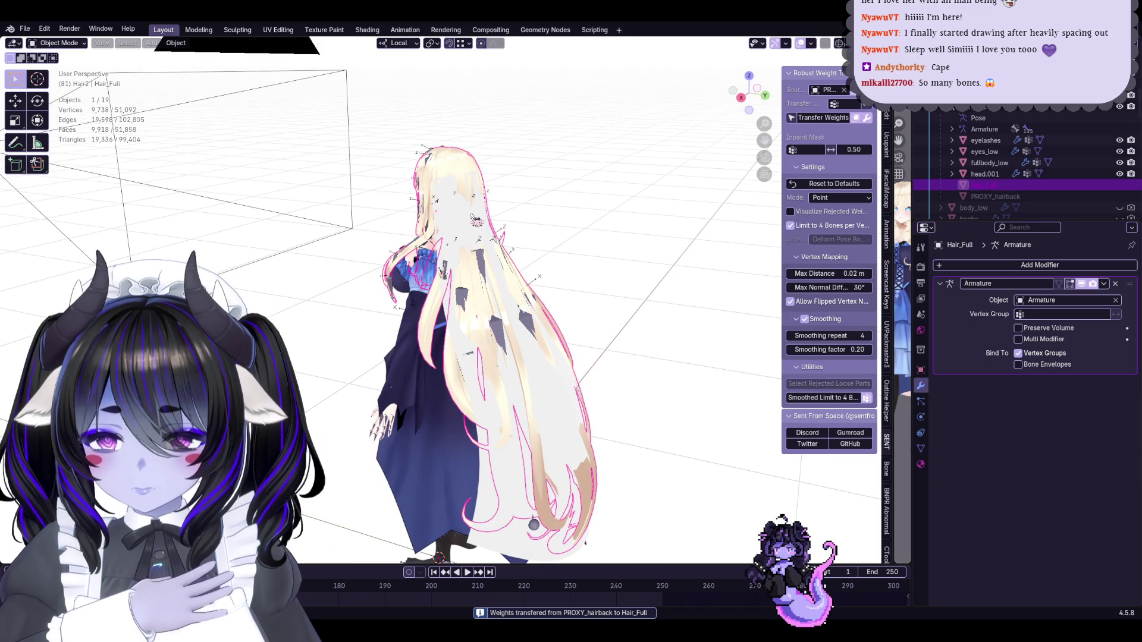
{"action": "key", "text": "h"}
{"action": "mouse_move", "coordinate": [474, 219]}
{"action": "middle_mouse_down"}
{"action": "mouse_move", "coordinate": [591, 255]}
{"action": "mouse_move", "coordinate": [474, 272]}
{"action": "middle_mouse_up"}
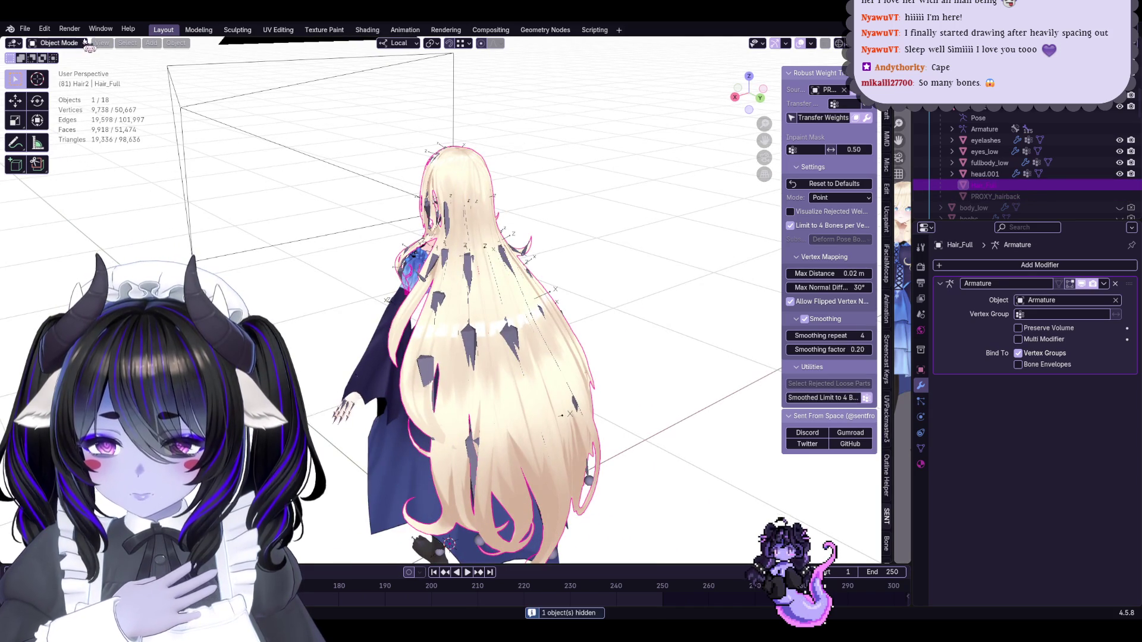
{"action": "left_click", "coordinate": [449, 262]}
Put the armature in Pose Mode and move bone BackHairB_L.006 to test hair deformation
{"action": "left_click", "coordinate": [56, 43]}
{"action": "left_click", "coordinate": [56, 83]}
{"action": "scroll", "coordinate": [659, 304], "scroll_direction": "up", "scroll_amount": 2}
{"action": "middle_click_drag", "start_coordinate": [659, 305], "coordinate": [474, 256]}
{"action": "left_click", "coordinate": [474, 256]}
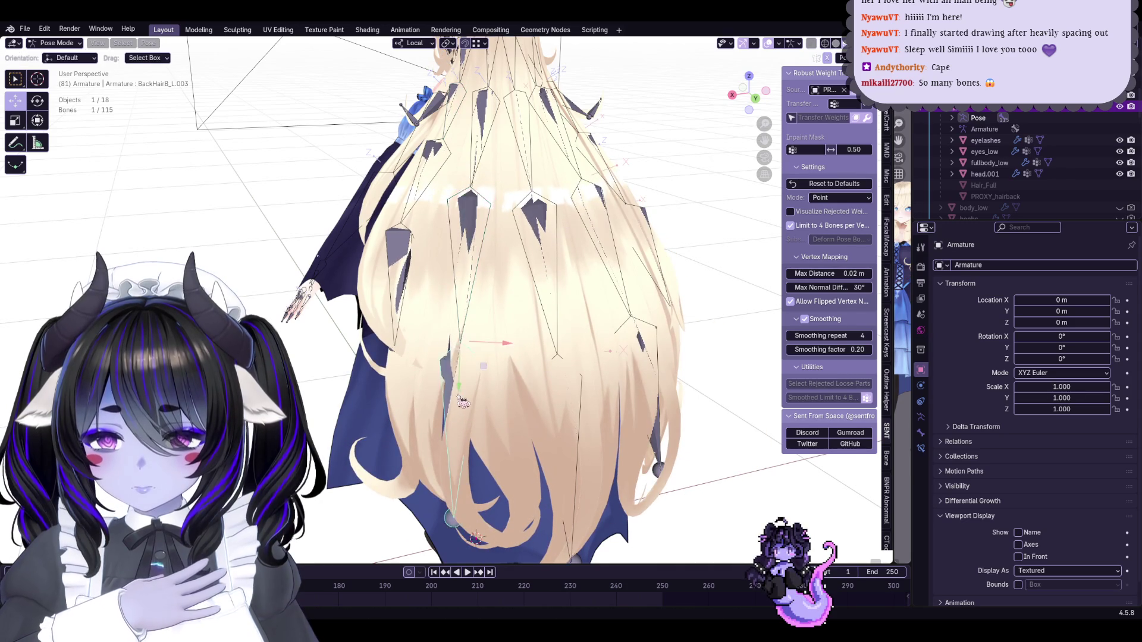
{"action": "scroll", "coordinate": [593, 390], "scroll_direction": "down", "scroll_amount": 3, "text": "shift"}
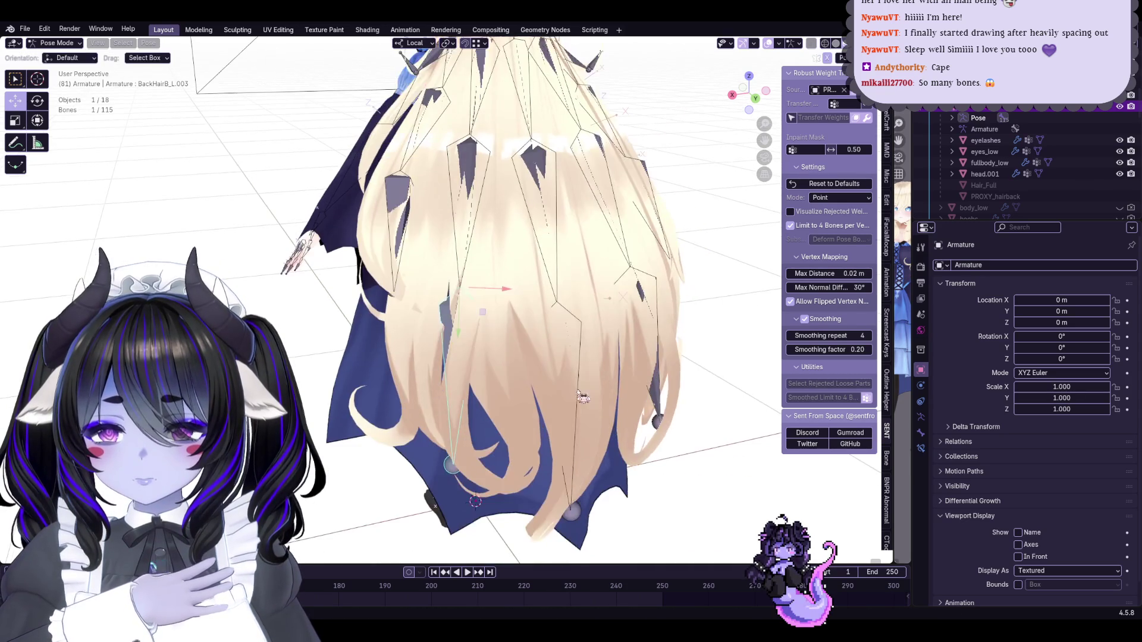
{"action": "middle_click_drag", "start_coordinate": [593, 390], "coordinate": [546, 309]}
{"action": "left_click", "coordinate": [546, 308]}
{"action": "key", "text": "g"}
{"action": "mouse_move", "coordinate": [625, 304]}
{"action": "middle_mouse_down", "text": "alt"}
{"action": "mouse_move", "coordinate": [695, 300]}
{"action": "mouse_move", "coordinate": [645, 246]}
{"action": "mouse_move", "coordinate": [476, 349]}
{"action": "mouse_move", "coordinate": [513, 341]}
{"action": "middle_mouse_up", "text": "alt"}
{"action": "left_click", "coordinate": [701, 292]}
Move bone BackHairB_L.005 and select bones BackHairB_L.002 and BackHairB_L.003
{"action": "left_click", "coordinate": [645, 247]}
{"action": "key", "text": "g"}
{"action": "left_click", "coordinate": [646, 247]}
{"action": "left_click", "coordinate": [499, 323]}
{"action": "scroll", "coordinate": [499, 323], "scroll_direction": "down", "scroll_amount": 5}
{"action": "scroll", "coordinate": [470, 350], "scroll_direction": "up", "scroll_amount": 5}
{"action": "left_click", "coordinate": [470, 350]}
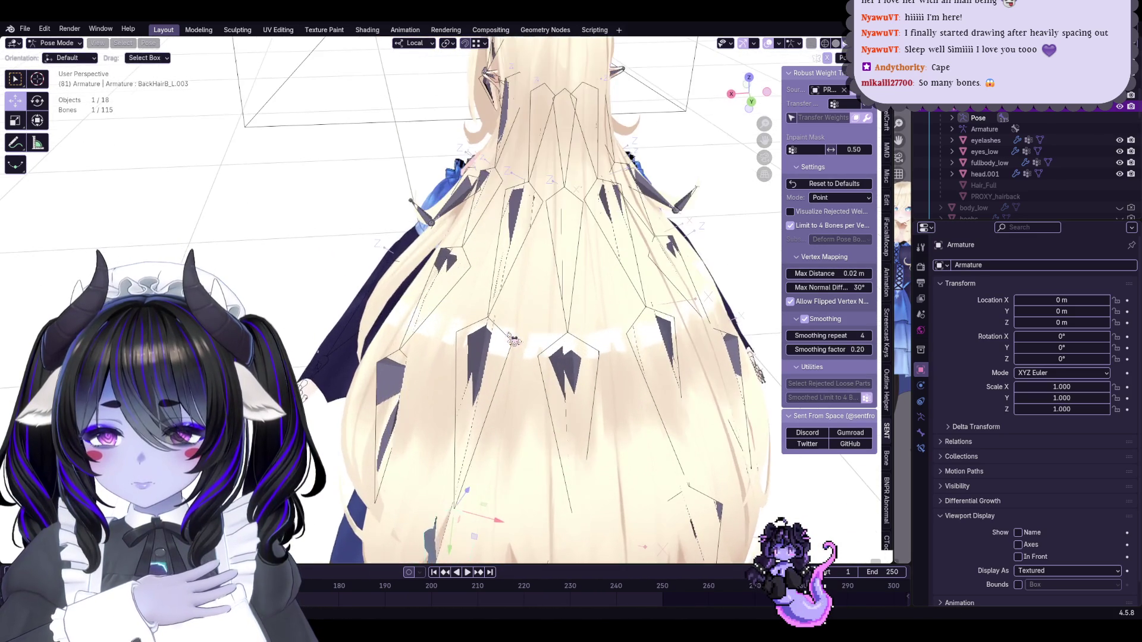
Undo a switch to Hair_Full, return to posing, and select the BangsB1 bone
{"action": "key", "text": "ctrl+Tab"}
{"action": "left_click", "coordinate": [387, 392]}
{"action": "key", "text": "ctrl+z"}
{"action": "scroll", "coordinate": [397, 384], "scroll_direction": "down", "scroll_amount": 3}
{"action": "middle_click_drag", "start_coordinate": [397, 384], "coordinate": [424, 420]}
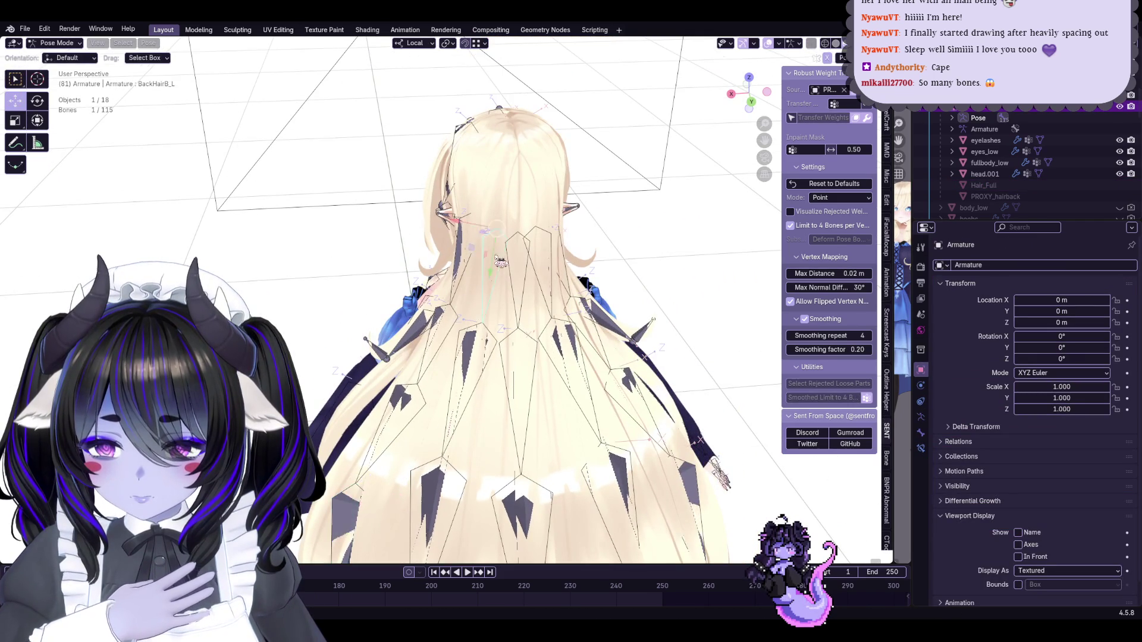
{"action": "mouse_move", "coordinate": [500, 261]}
{"action": "middle_mouse_down"}
{"action": "mouse_move", "coordinate": [589, 140]}
{"action": "mouse_move", "coordinate": [478, 219]}
{"action": "mouse_move", "coordinate": [334, 178]}
{"action": "middle_mouse_up"}
{"action": "left_click", "coordinate": [593, 136]}
Return to Object Mode, select Hair_Full, and switch it into Weight Paint mode
{"action": "key", "text": "ctrl+Tab"}
{"action": "left_click", "coordinate": [478, 219]}
{"action": "left_click", "coordinate": [59, 43]}
{"action": "left_click", "coordinate": [59, 107]}
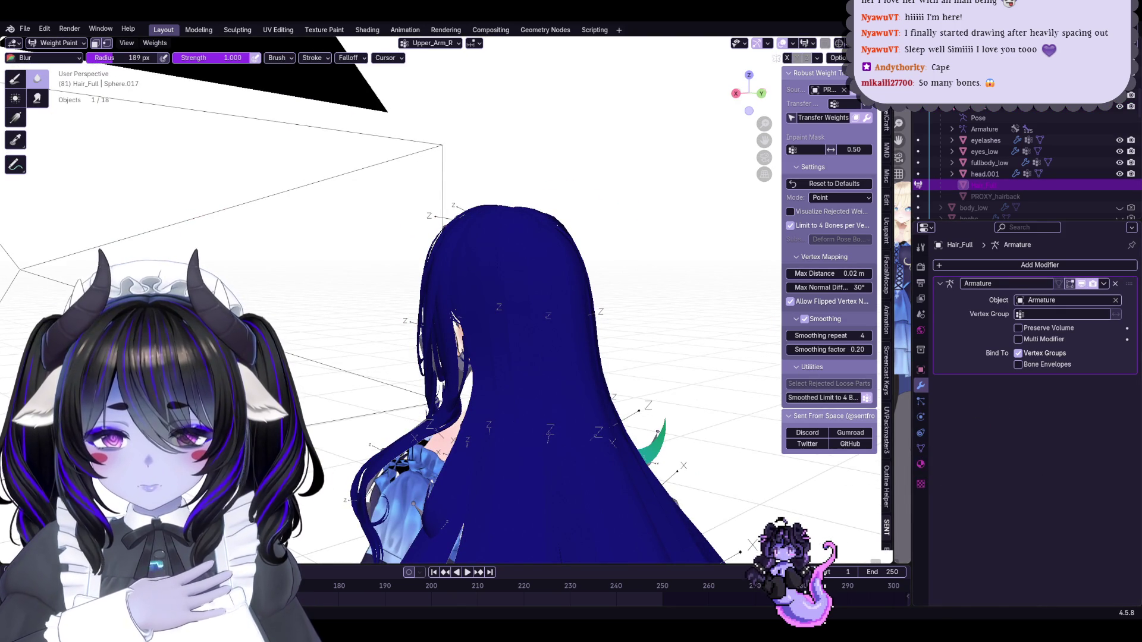
Make Head the active vertex group on Hair_Full and snap to a right side view
{"action": "left_click", "coordinate": [921, 449]}
{"action": "scroll", "coordinate": [1000, 324], "scroll_direction": "up", "scroll_amount": 5}
{"action": "scroll", "coordinate": [1001, 325], "scroll_direction": "up", "scroll_amount": 3}
{"action": "left_click", "coordinate": [994, 314]}
{"action": "mouse_move", "coordinate": [574, 166]}
{"action": "middle_mouse_down"}
{"action": "mouse_move", "coordinate": [662, 215]}
{"action": "mouse_move", "coordinate": [620, 217]}
{"action": "mouse_move", "coordinate": [559, 273]}
{"action": "mouse_move", "coordinate": [357, 242]}
{"action": "mouse_move", "coordinate": [536, 227]}
{"action": "middle_mouse_up"}
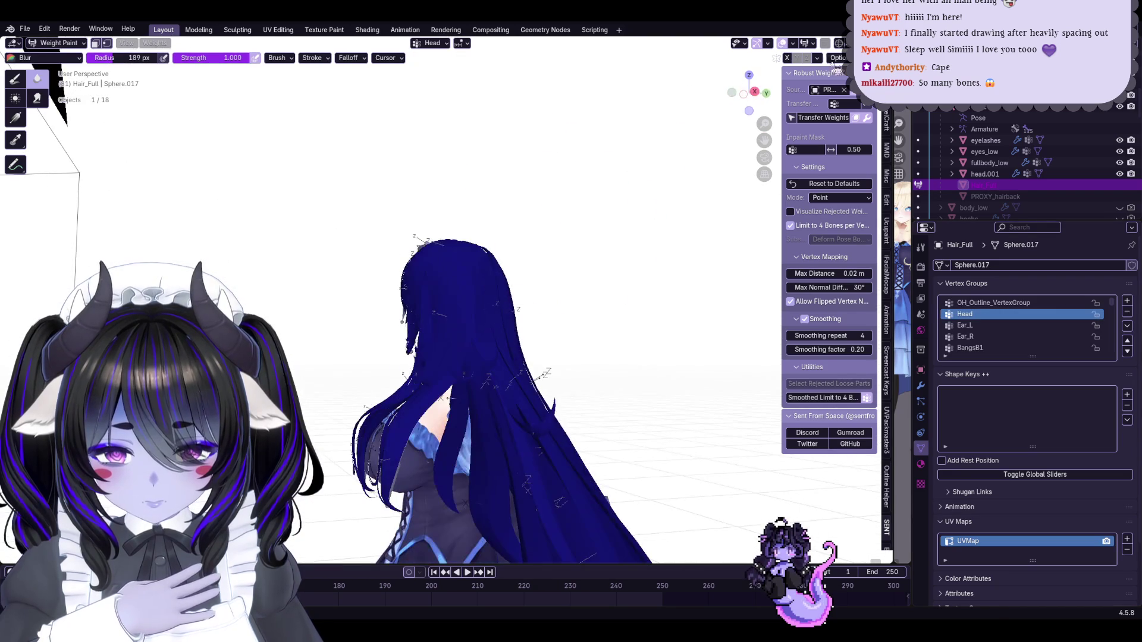
{"action": "left_click", "coordinate": [752, 94]}
{"action": "scroll", "coordinate": [476, 268], "scroll_direction": "up", "scroll_amount": 3}
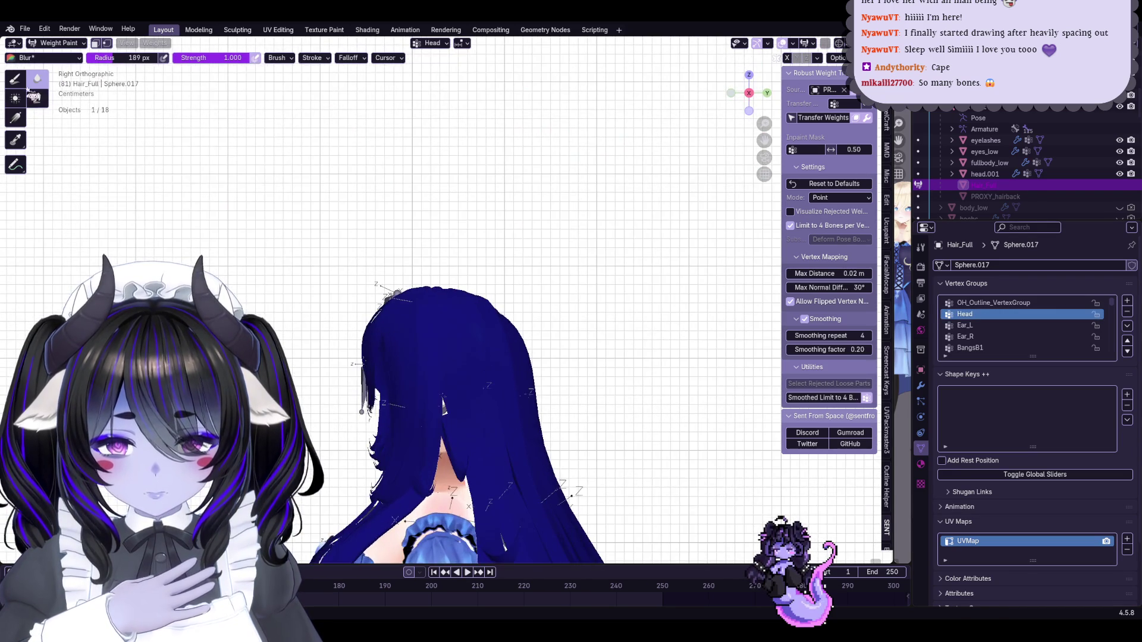
Try the Draw, Average and Gradient tools, then paint weight onto the top of the hair
{"action": "left_click", "coordinate": [14, 78]}
{"action": "scroll", "coordinate": [460, 249], "scroll_direction": "down", "scroll_amount": 2}
{"action": "scroll", "coordinate": [460, 249], "scroll_direction": "up", "scroll_amount": 2}
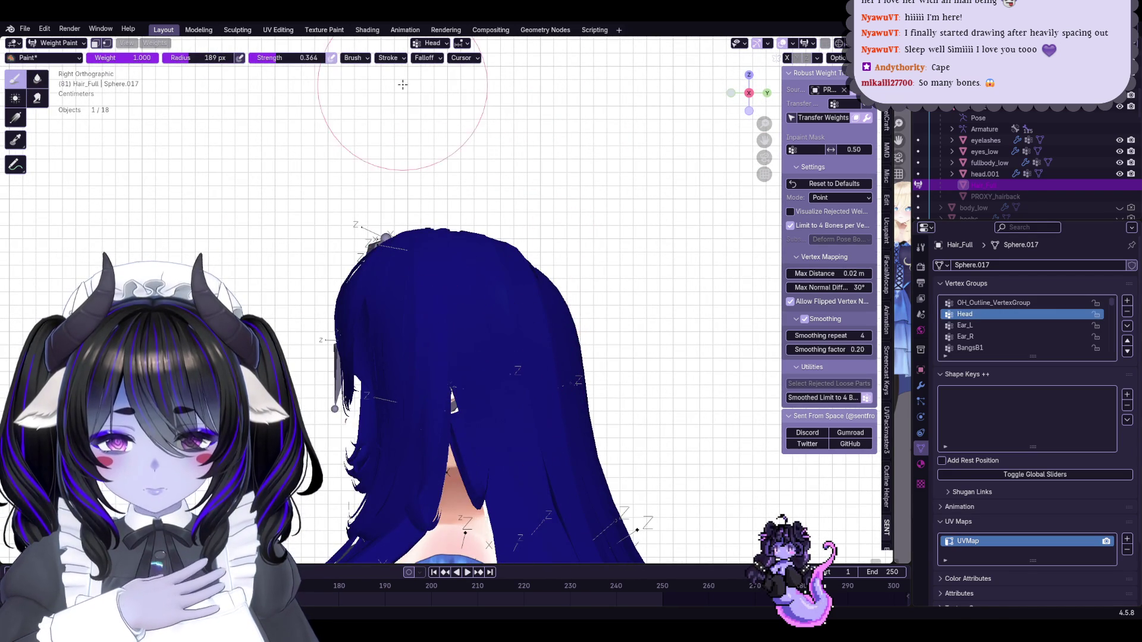
{"action": "left_click", "coordinate": [14, 98]}
{"action": "left_click", "coordinate": [16, 119]}
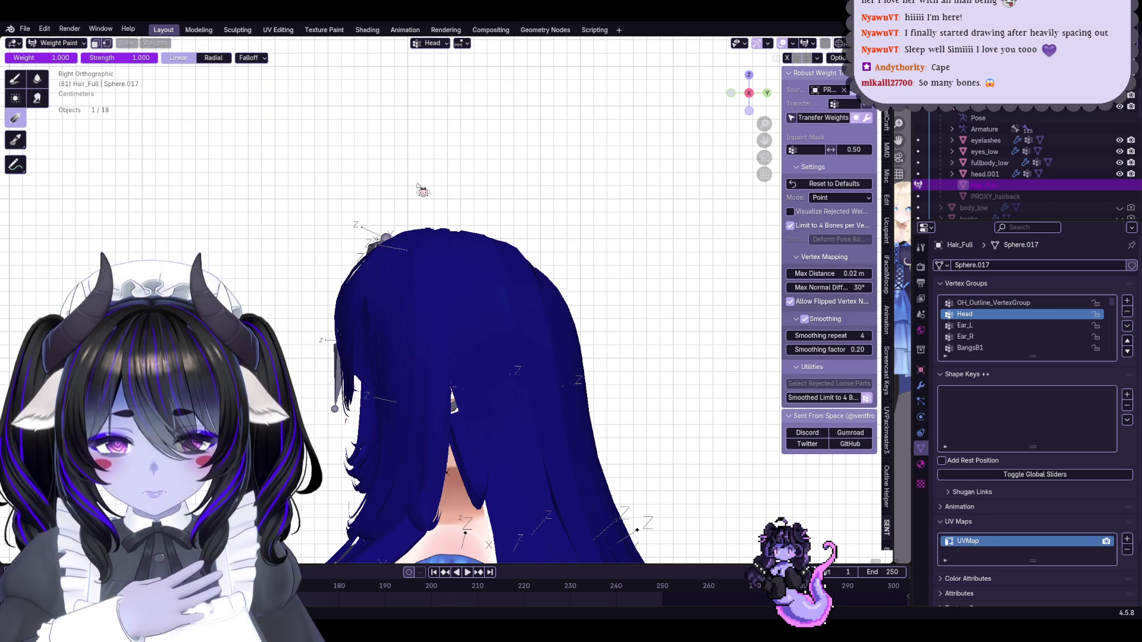
{"action": "mouse_move", "coordinate": [460, 304]}
{"action": "middle_mouse_down"}
{"action": "mouse_move", "coordinate": [494, 250]}
{"action": "mouse_move", "coordinate": [569, 234]}
{"action": "mouse_move", "coordinate": [586, 215]}
{"action": "middle_mouse_up"}
{"action": "middle_click_drag", "start_coordinate": [356, 196], "coordinate": [319, 171]}
{"action": "left_click", "coordinate": [15, 77]}
{"action": "mouse_move", "coordinate": [416, 249]}
{"action": "left_mouse_down"}
{"action": "mouse_move", "coordinate": [497, 209]}
{"action": "mouse_move", "coordinate": [487, 250]}
{"action": "left_mouse_up"}
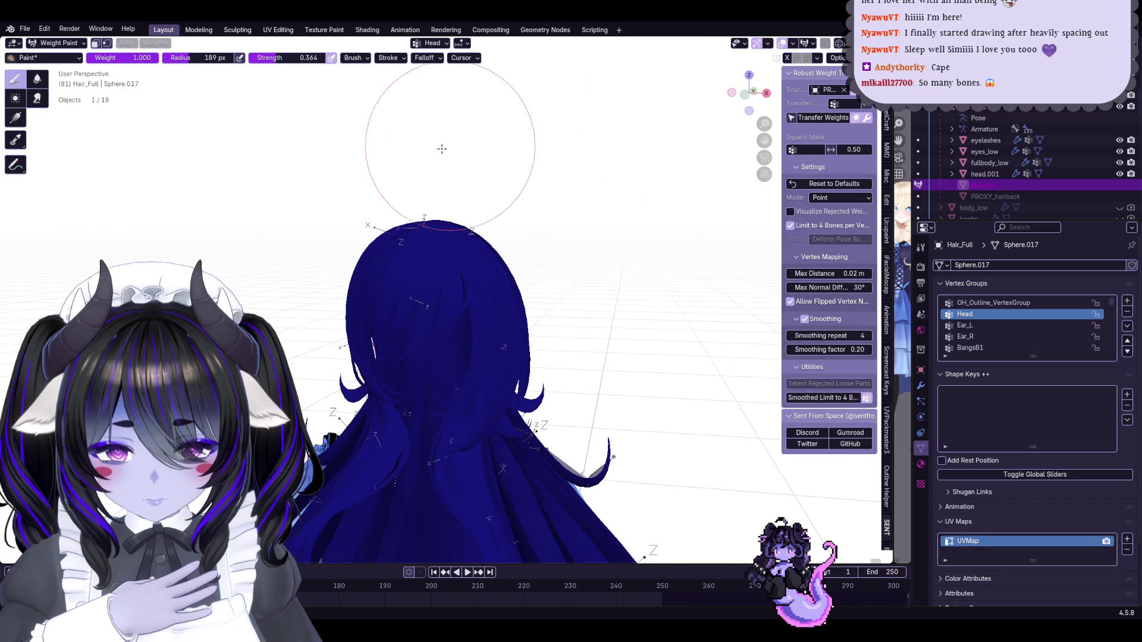
Select the Upper_Arm_R group, paint a gradient down from the hair top, then undo it
{"action": "middle_click_drag", "start_coordinate": [458, 141], "coordinate": [408, 165]}
{"action": "scroll", "coordinate": [395, 178], "scroll_direction": "up", "scroll_amount": 3}
{"action": "left_click", "coordinate": [406, 141], "text": "ctrl"}
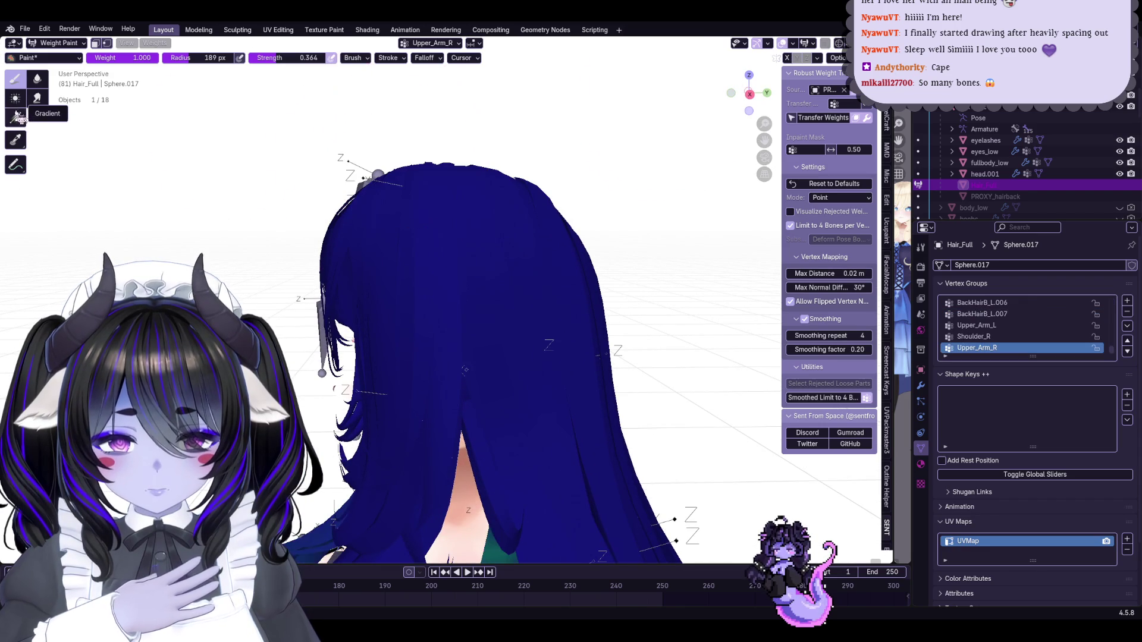
{"action": "left_click", "coordinate": [18, 118]}
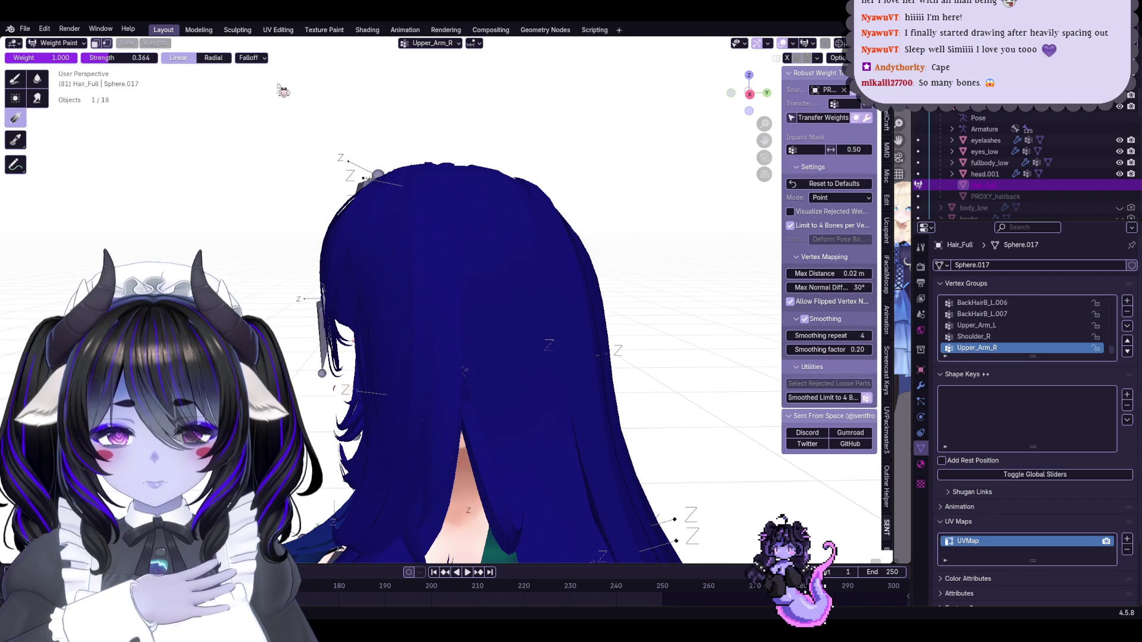
{"action": "mouse_move", "coordinate": [473, 271]}
{"action": "middle_mouse_down"}
{"action": "mouse_move", "coordinate": [503, 346]}
{"action": "mouse_move", "coordinate": [466, 322]}
{"action": "middle_mouse_up"}
{"action": "mouse_move", "coordinate": [441, 169]}
{"action": "left_mouse_down"}
{"action": "mouse_move", "coordinate": [493, 309]}
{"action": "mouse_move", "coordinate": [530, 351]}
{"action": "left_mouse_up"}
{"action": "key", "text": "ctrl+z"}
Return to Object Mode, reselect Hair_Full, and re-enter Weight Paint mode
{"action": "key", "text": "ctrl+Tab"}
{"action": "middle_click_drag", "start_coordinate": [564, 339], "coordinate": [509, 326]}
{"action": "key", "text": "ctrl+z"}
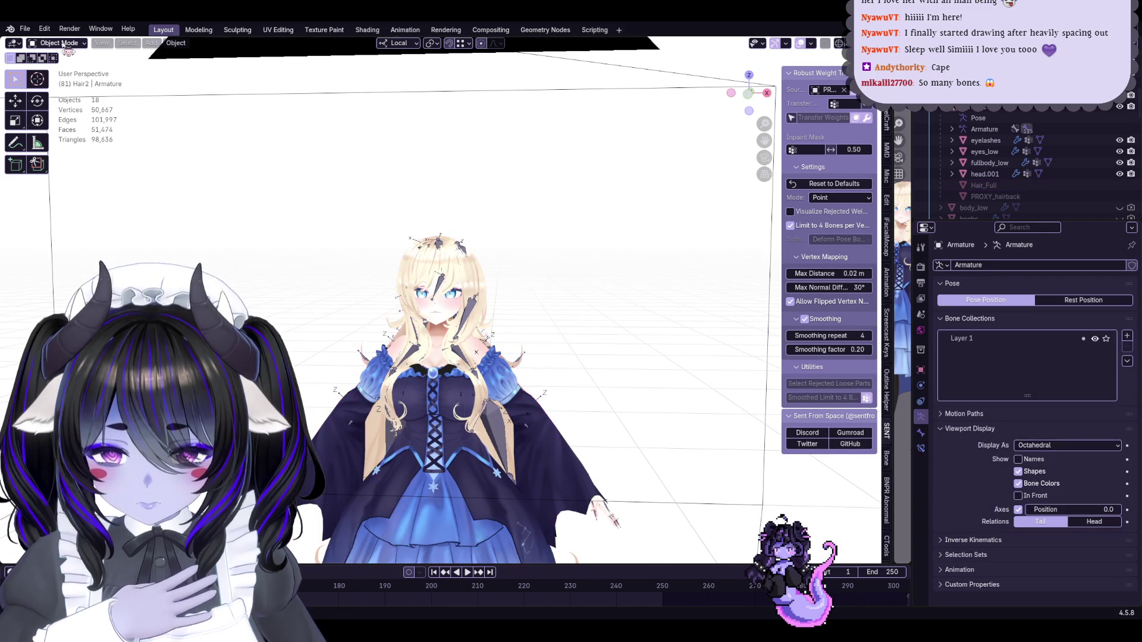
{"action": "left_click", "coordinate": [464, 285]}
{"action": "left_click", "coordinate": [58, 43]}
{"action": "left_click", "coordinate": [60, 104]}
Make Head the painted vertex group again and snap to the front view
{"action": "middle_click_drag", "start_coordinate": [416, 297], "coordinate": [744, 303]}
{"action": "scroll", "coordinate": [1048, 329], "scroll_direction": "up", "scroll_amount": 5}
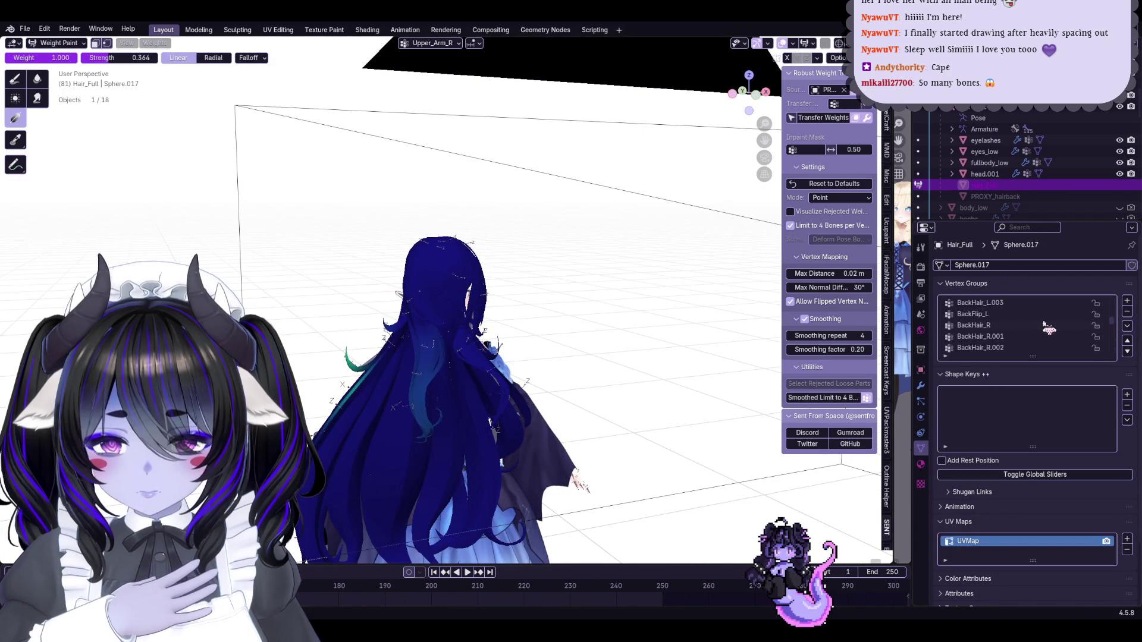
{"action": "left_click", "coordinate": [1004, 315]}
{"action": "mouse_move", "coordinate": [591, 250]}
{"action": "middle_mouse_down"}
{"action": "mouse_move", "coordinate": [644, 255]}
{"action": "mouse_move", "coordinate": [416, 238]}
{"action": "middle_mouse_up"}
{"action": "left_click", "coordinate": [755, 98]}
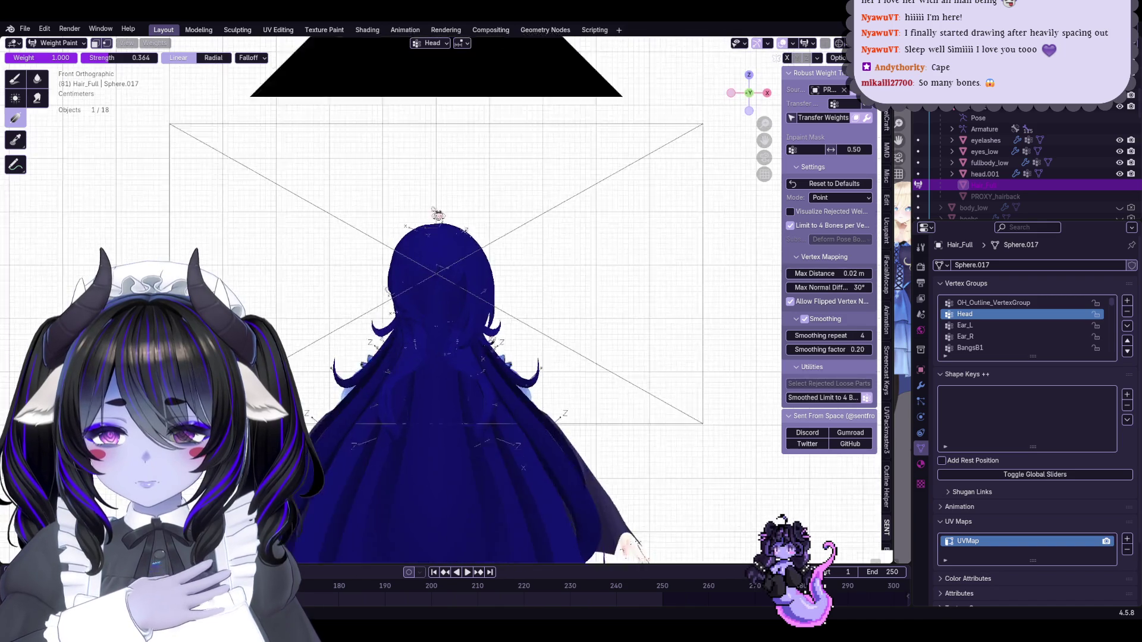
Drag a Head weight gradient from the crown down the full length of Hair_Full
{"action": "left_click_drag", "start_coordinate": [441, 142], "coordinate": [433, 449]}
{"action": "scroll", "coordinate": [492, 136], "scroll_direction": "down", "scroll_amount": 1}
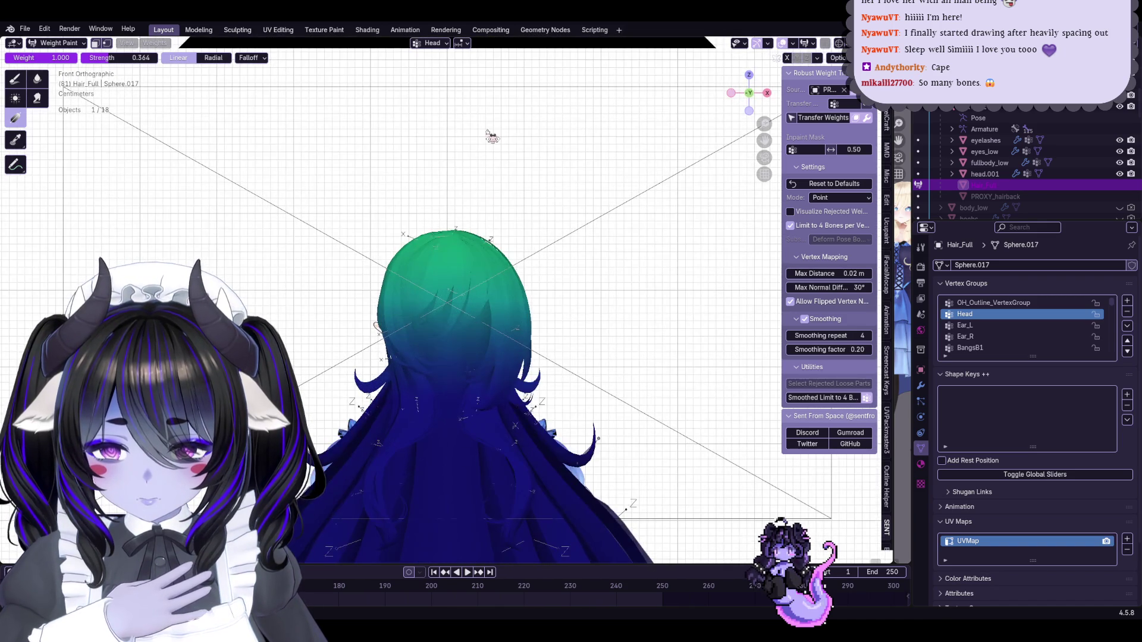
{"action": "left_click_drag", "start_coordinate": [472, 364], "coordinate": [482, 411]}
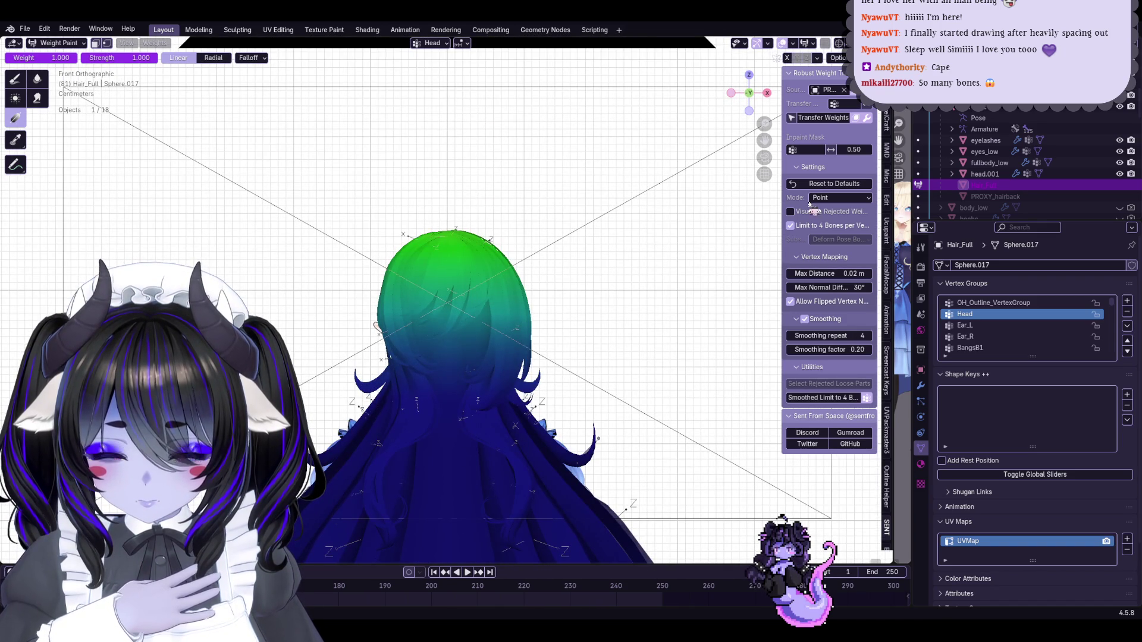
{"action": "left_click_drag", "start_coordinate": [436, 137], "coordinate": [426, 439]}
{"action": "middle_click_drag", "start_coordinate": [480, 317], "coordinate": [479, 275], "text": "shift"}
{"action": "mouse_move", "coordinate": [463, 238]}
{"action": "left_mouse_down"}
{"action": "mouse_move", "coordinate": [442, 535]}
{"action": "mouse_move", "coordinate": [451, 572]}
{"action": "left_mouse_up"}
{"action": "middle_click_drag", "start_coordinate": [456, 524], "coordinate": [474, 426], "text": "shift"}
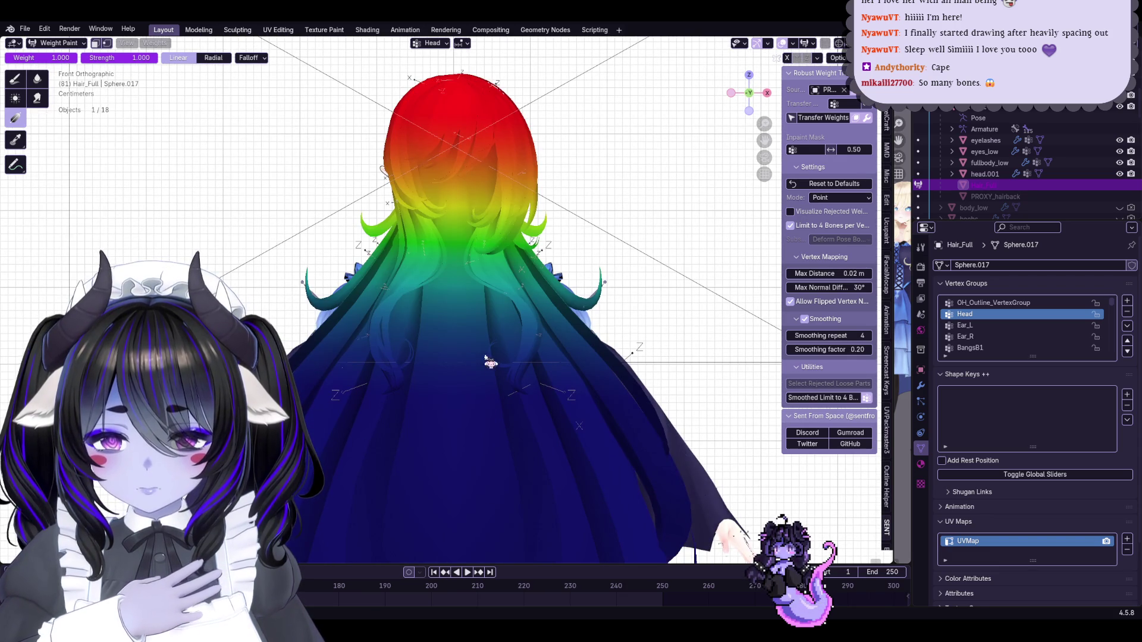
{"action": "scroll", "coordinate": [451, 333], "scroll_direction": "down", "scroll_amount": 5}
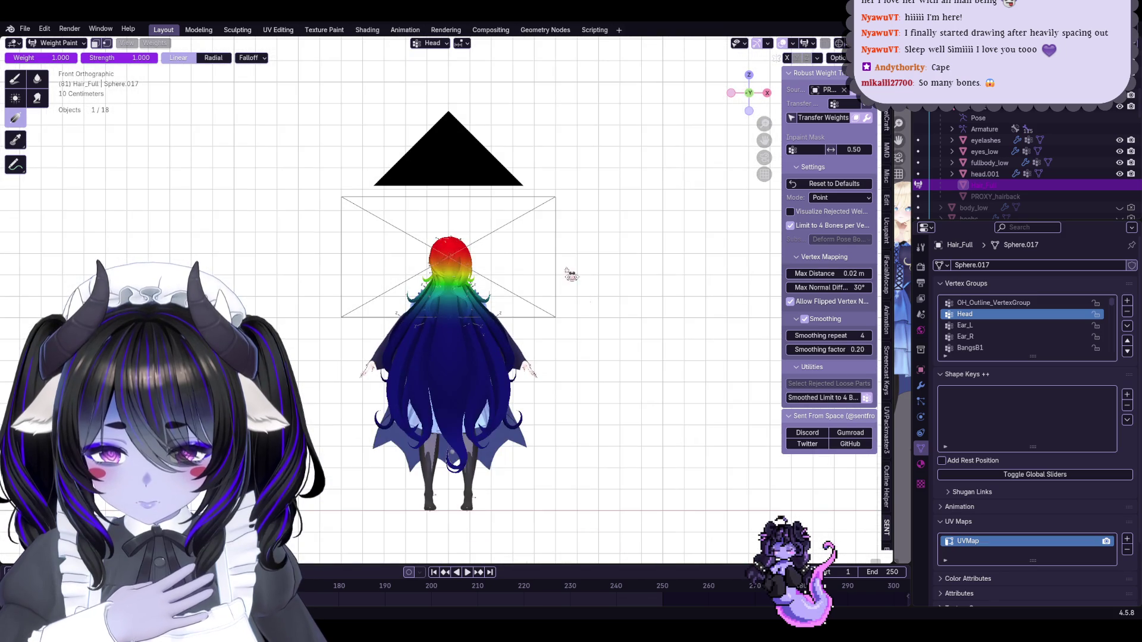
{"action": "scroll", "coordinate": [570, 273], "scroll_direction": "up", "scroll_amount": 4}
{"action": "mouse_move", "coordinate": [569, 273]}
{"action": "middle_mouse_down"}
{"action": "mouse_move", "coordinate": [385, 384]}
{"action": "mouse_move", "coordinate": [484, 323]}
{"action": "middle_mouse_up"}
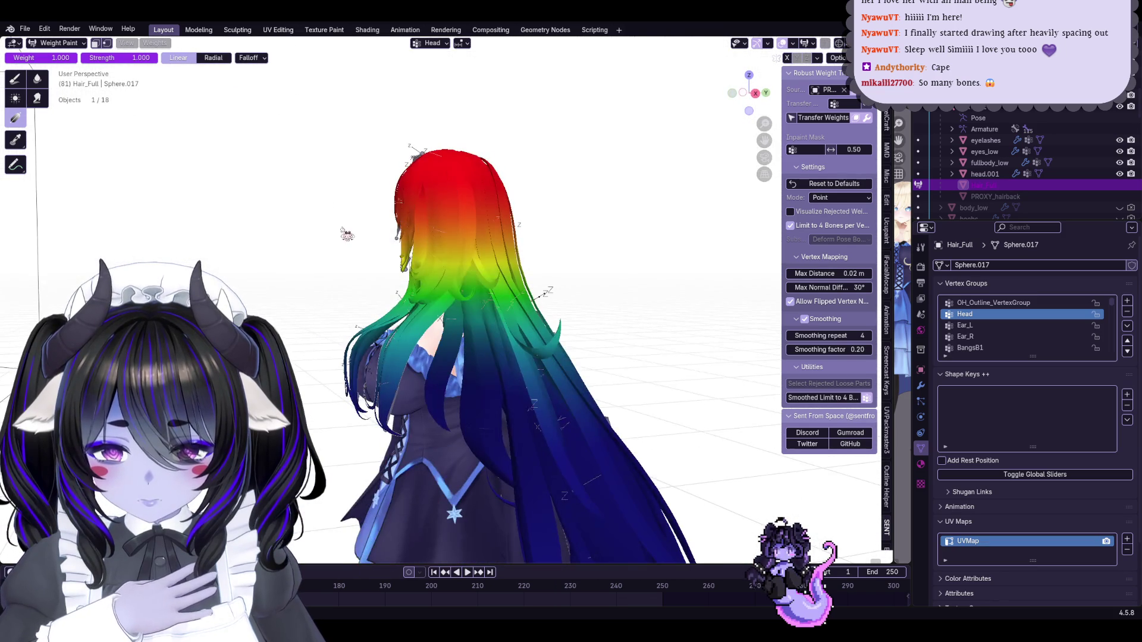
Switch Hair_Full back to Object Mode
{"action": "left_click", "coordinate": [78, 44]}
{"action": "left_click", "coordinate": [57, 52]}
{"action": "right_click", "coordinate": [546, 256]}
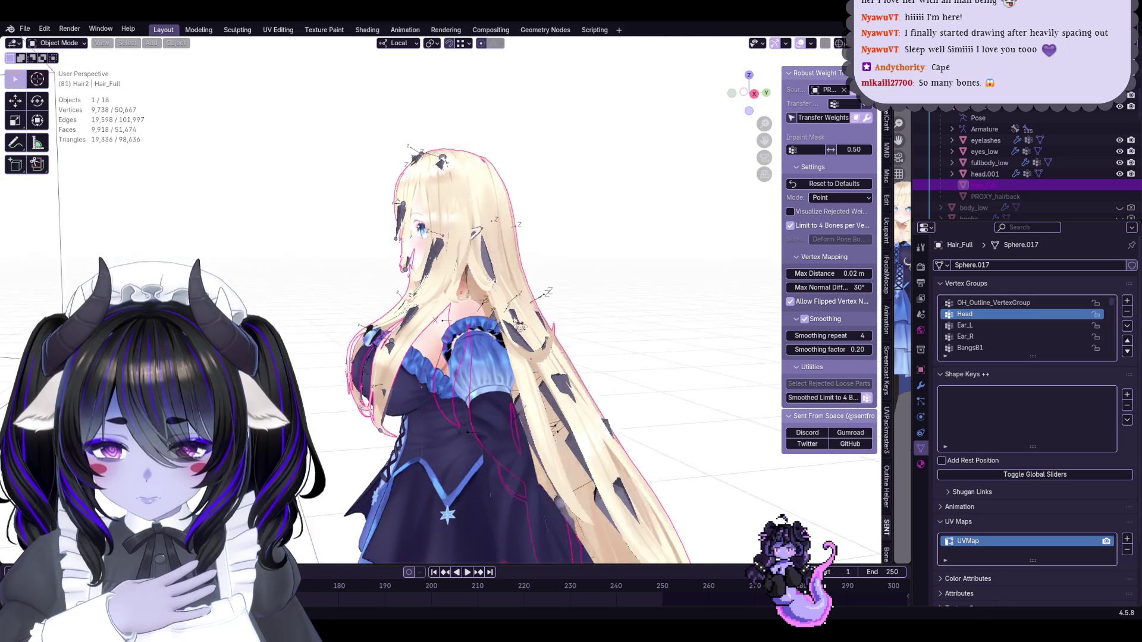
Test hair deformation by rotating a bone in the armature's Pose Mode, then cancel it
{"action": "left_click", "coordinate": [451, 255]}
{"action": "left_click", "coordinate": [56, 43]}
{"action": "left_click", "coordinate": [60, 75]}
{"action": "mouse_move", "coordinate": [387, 196]}
{"action": "middle_mouse_down"}
{"action": "mouse_move", "coordinate": [445, 190]}
{"action": "mouse_move", "coordinate": [585, 258]}
{"action": "middle_mouse_up"}
{"action": "key", "text": "r"}
{"action": "middle_click_drag", "start_coordinate": [583, 186], "coordinate": [618, 256]}
{"action": "right_click", "coordinate": [589, 293]}
{"action": "middle_click_drag", "start_coordinate": [589, 293], "coordinate": [617, 403]}
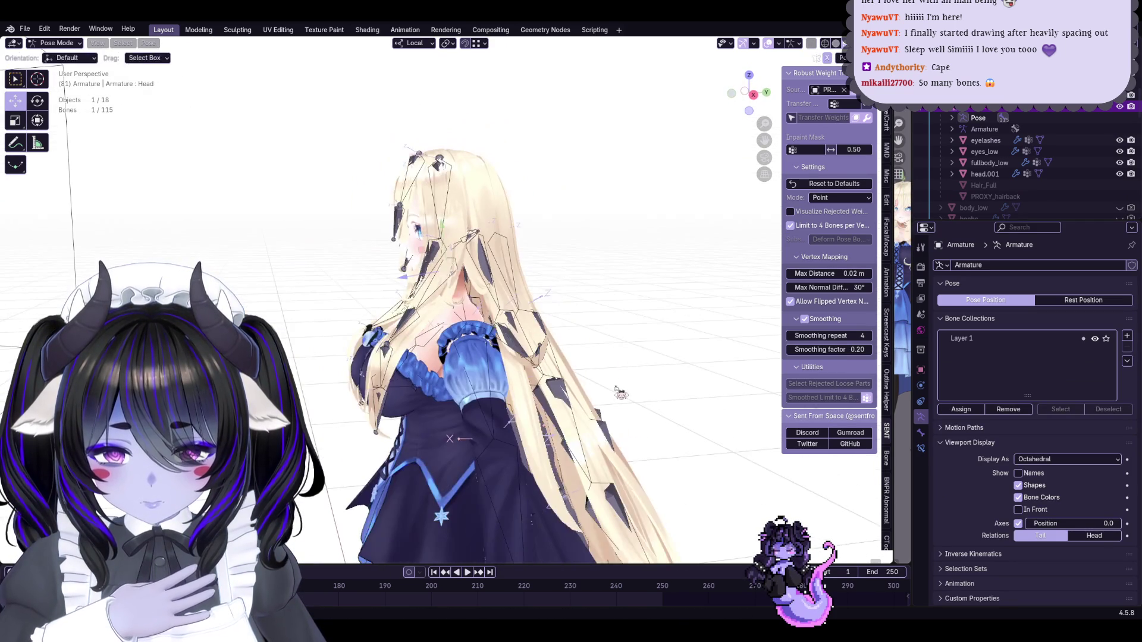
{"action": "middle_click_drag", "start_coordinate": [578, 352], "coordinate": [650, 344]}
Run Normalize All on Hair_Full's vertex groups in Weight Paint mode
{"action": "left_click", "coordinate": [56, 42]}
{"action": "left_click", "coordinate": [60, 55]}
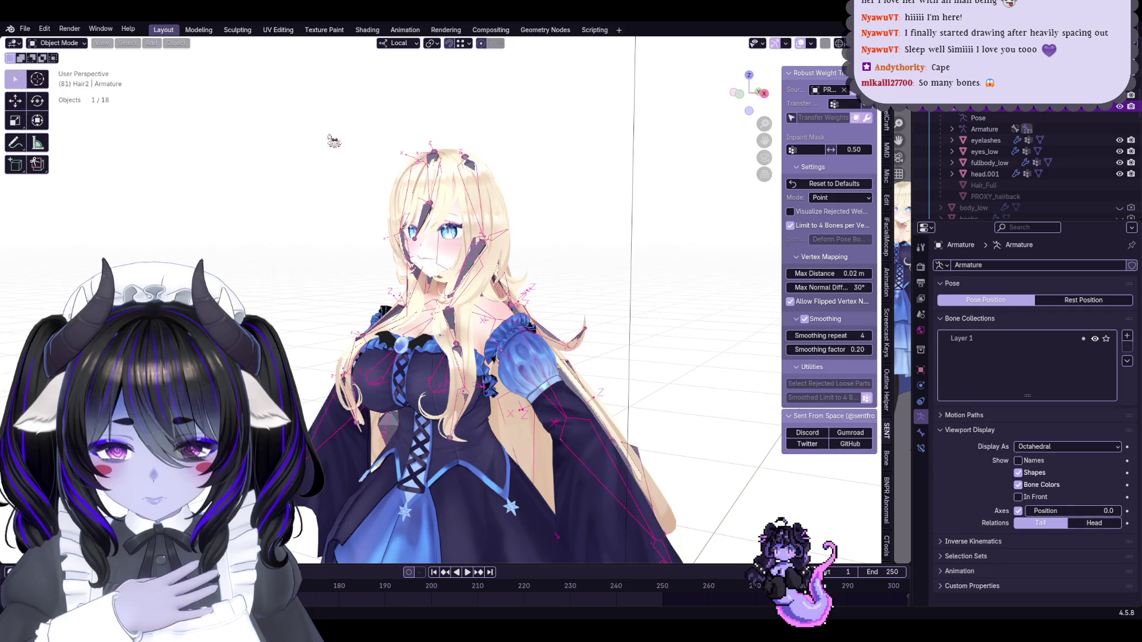
{"action": "left_click", "coordinate": [391, 162]}
{"action": "left_click", "coordinate": [57, 42]}
{"action": "left_click", "coordinate": [60, 101]}
{"action": "left_click", "coordinate": [155, 43]}
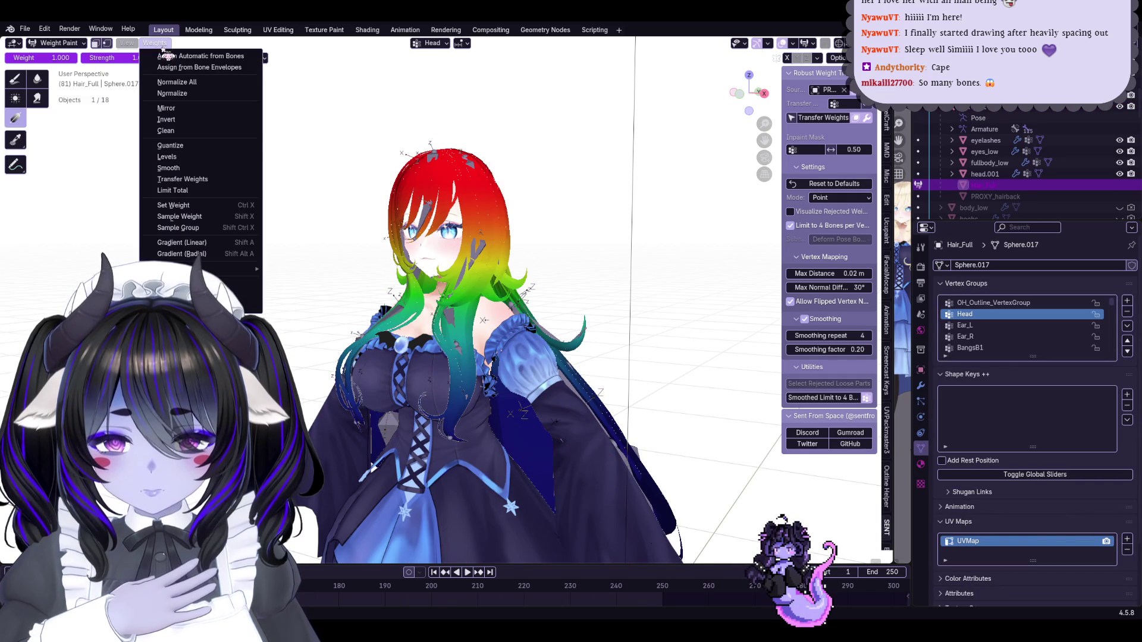
{"action": "left_click", "coordinate": [198, 85]}
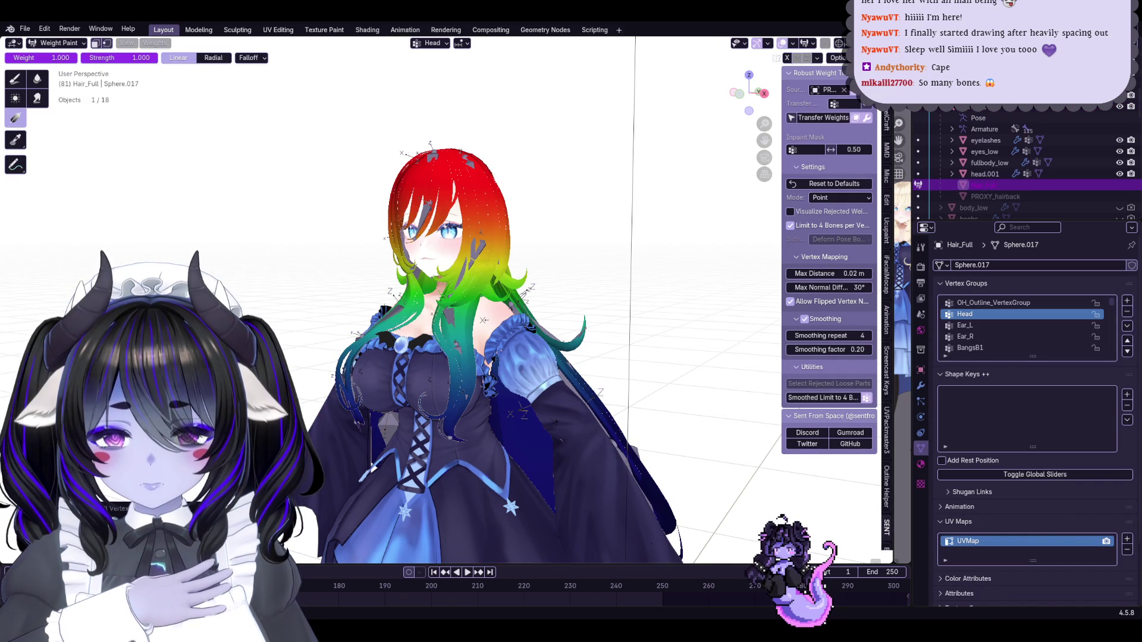
Inspect the normalized hair weights from around the model, then return to Object Mode
{"action": "left_click", "coordinate": [156, 42]}
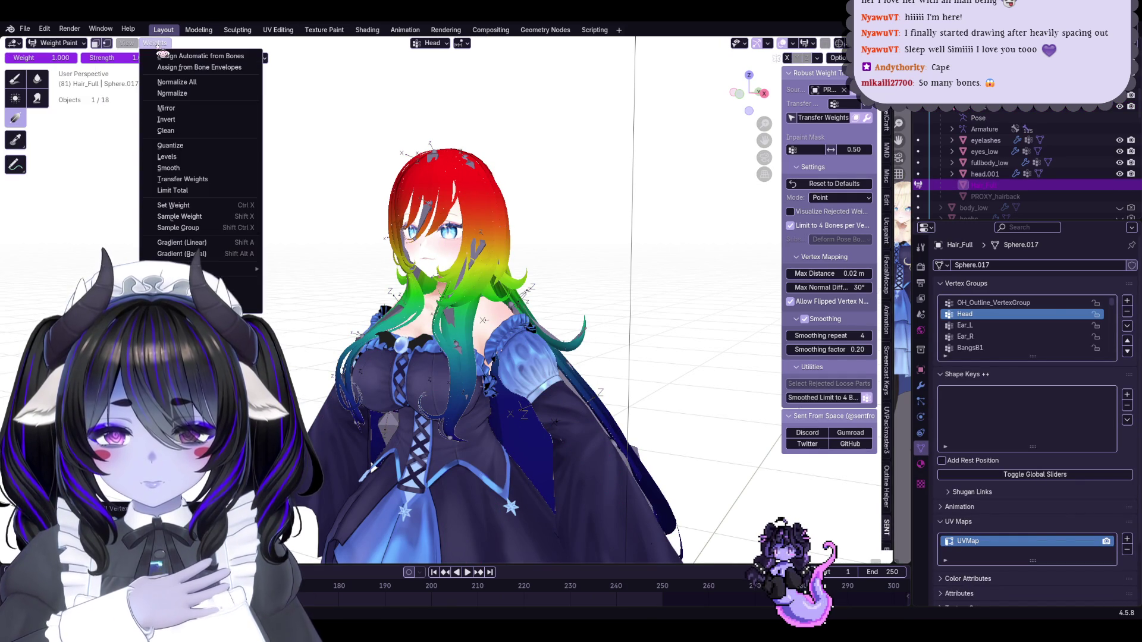
{"action": "scroll", "coordinate": [627, 321], "scroll_direction": "up", "scroll_amount": 3}
{"action": "key", "text": "ctrl+Tab"}
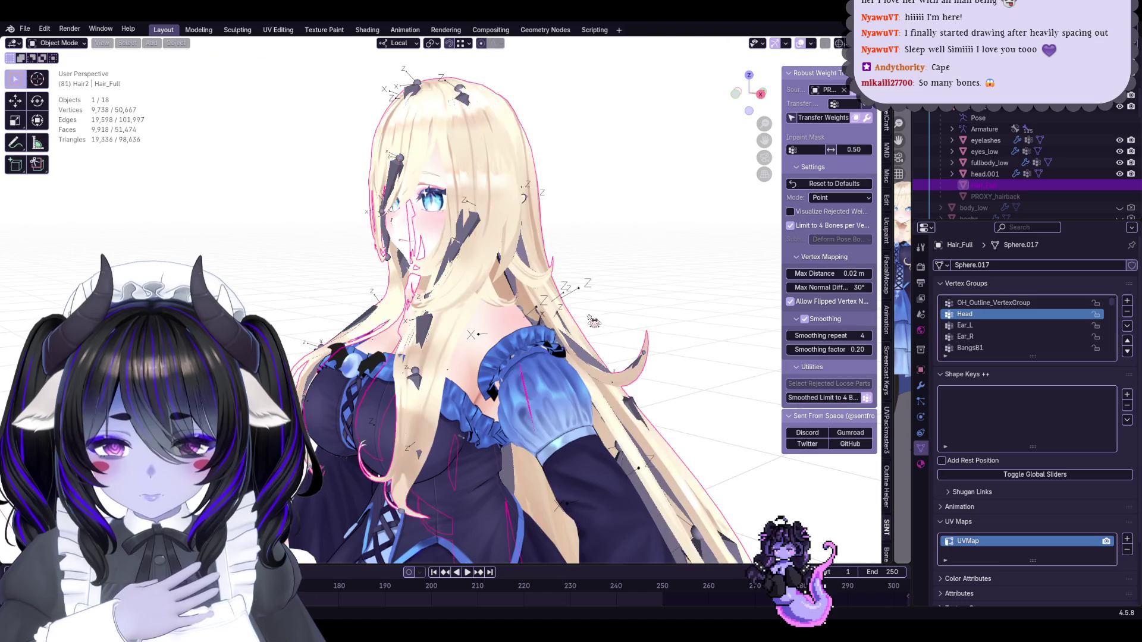
{"action": "left_click", "coordinate": [58, 43]}
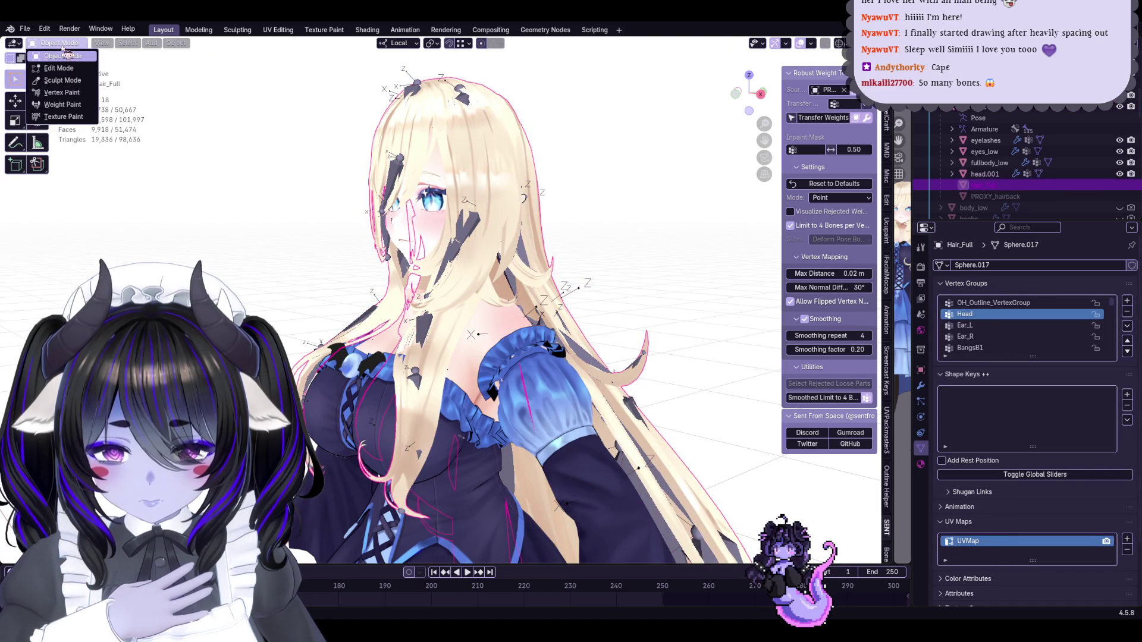
{"action": "left_click", "coordinate": [73, 111]}
{"action": "mouse_move", "coordinate": [268, 322]}
{"action": "middle_mouse_down"}
{"action": "mouse_move", "coordinate": [476, 322]}
{"action": "mouse_move", "coordinate": [388, 320]}
{"action": "mouse_move", "coordinate": [555, 304]}
{"action": "mouse_move", "coordinate": [568, 481]}
{"action": "middle_mouse_up"}
{"action": "left_click", "coordinate": [58, 43]}
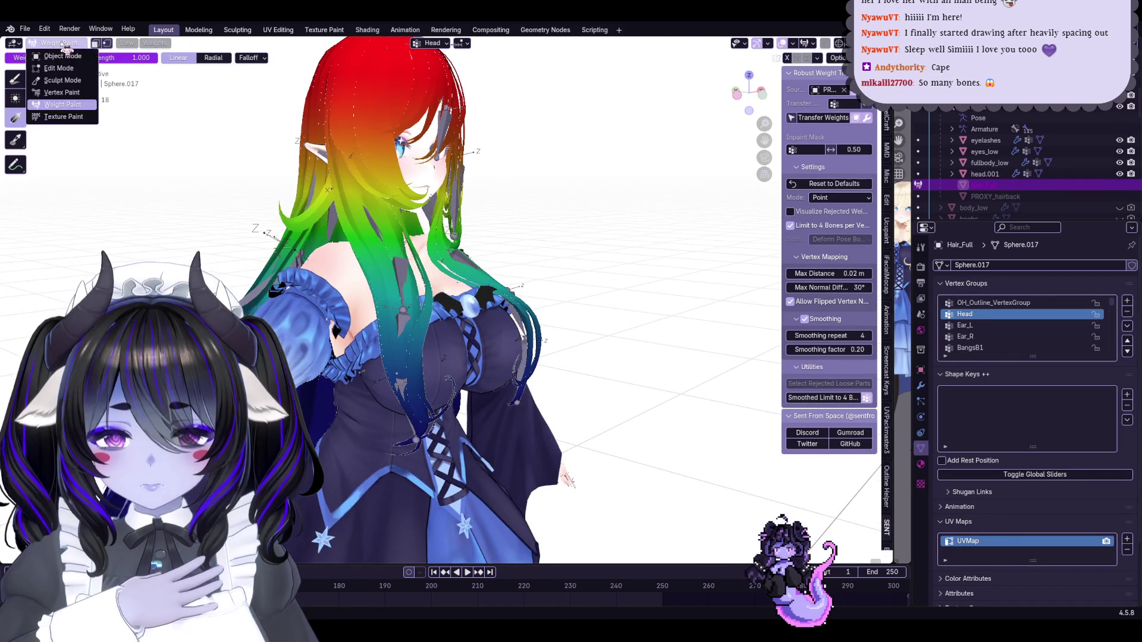
{"action": "left_click", "coordinate": [56, 53]}
Check the FrontHair_L.001 and BangsB2 bone weights on the hair, then return to Object Mode
{"action": "left_click", "coordinate": [411, 287], "text": "shift"}
{"action": "mouse_move", "coordinate": [412, 287]}
{"action": "middle_mouse_down"}
{"action": "mouse_move", "coordinate": [392, 277]}
{"action": "mouse_move", "coordinate": [509, 293]}
{"action": "mouse_move", "coordinate": [511, 280]}
{"action": "mouse_move", "coordinate": [476, 250]}
{"action": "middle_mouse_up"}
{"action": "left_click", "coordinate": [57, 43]}
{"action": "left_click", "coordinate": [57, 108]}
{"action": "left_click", "coordinate": [485, 288], "text": "ctrl"}
{"action": "scroll", "coordinate": [508, 294], "scroll_direction": "up", "scroll_amount": 2}
{"action": "left_click", "coordinate": [524, 297], "text": "ctrl"}
{"action": "scroll", "coordinate": [523, 298], "scroll_direction": "up", "scroll_amount": 2}
{"action": "left_click", "coordinate": [71, 45]}
{"action": "left_click", "coordinate": [66, 56]}
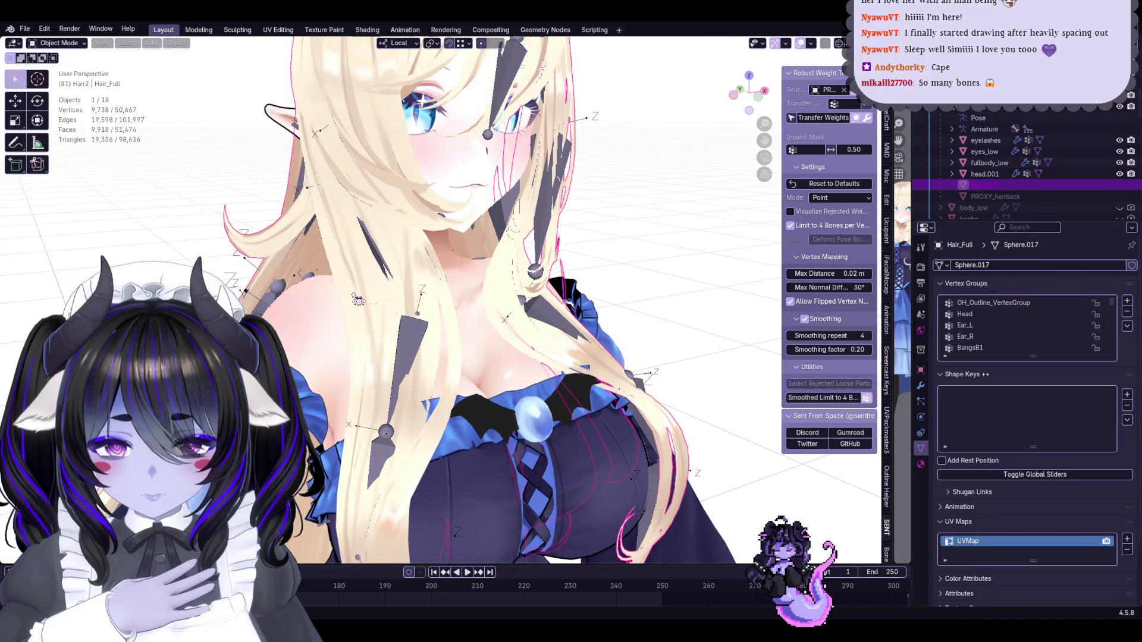
Isolate Hair_Full in local view and enter Edit Mode on its mesh
{"action": "key", "text": "KP_Divide"}
{"action": "key", "text": "Tab"}
{"action": "scroll", "coordinate": [392, 261], "scroll_direction": "up", "scroll_amount": 3}
{"action": "scroll", "coordinate": [423, 222], "scroll_direction": "up", "scroll_amount": 4}
{"action": "left_click", "coordinate": [430, 235]}
Select linked hair locks with L, adding and deselecting locks with Shift+L
{"action": "scroll", "coordinate": [617, 184], "scroll_direction": "down", "scroll_amount": 3}
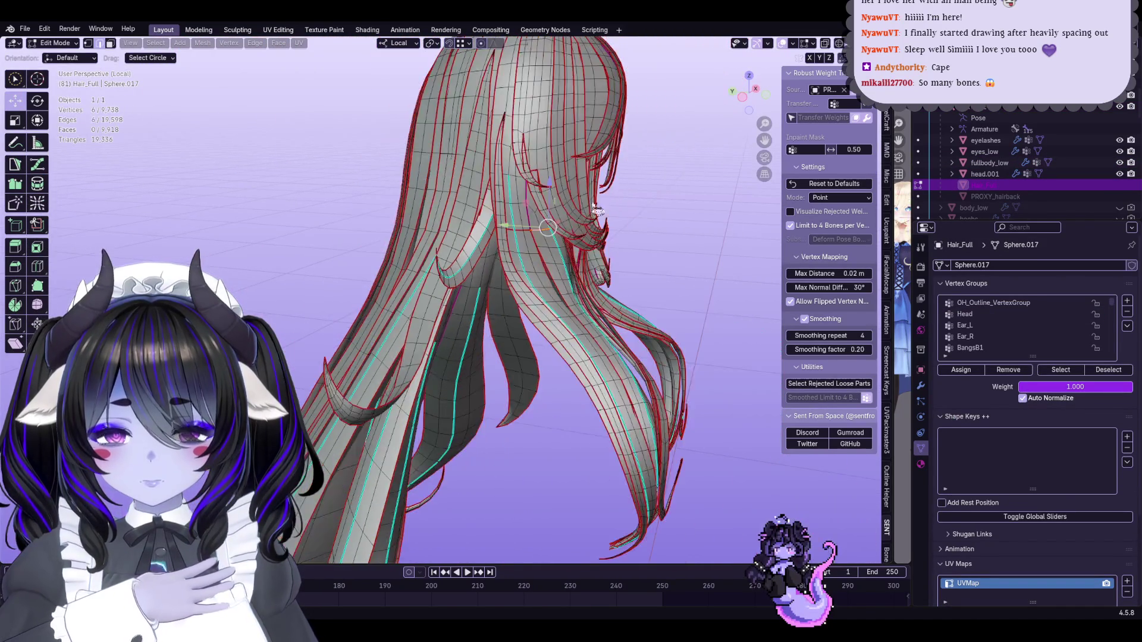
{"action": "key", "text": "ctrl+l"}
{"action": "key", "text": "l"}
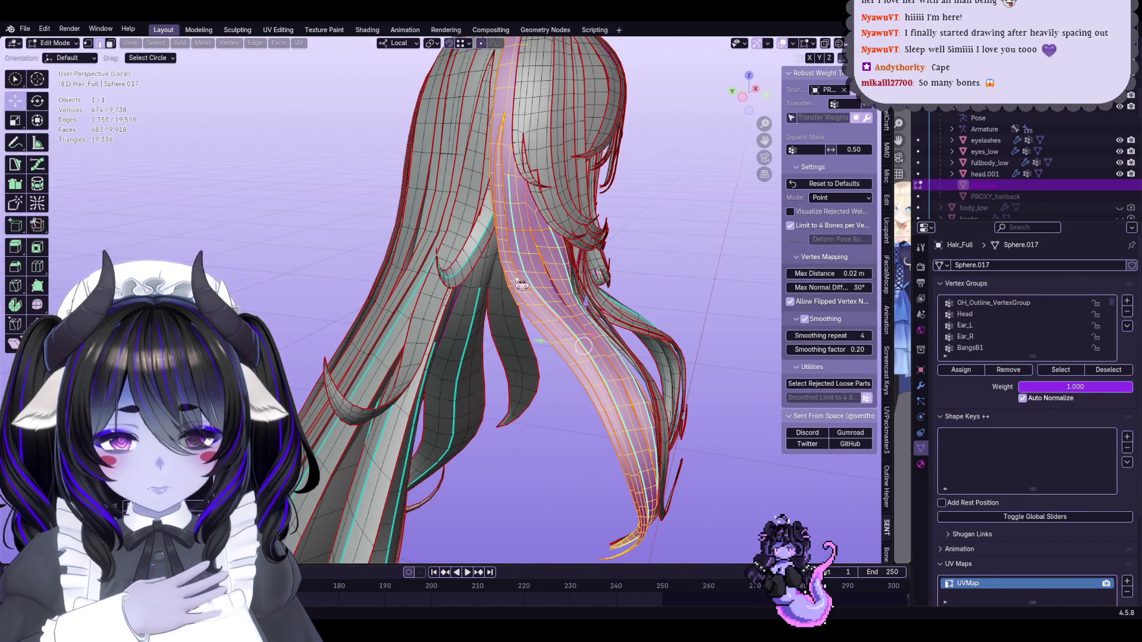
{"action": "mouse_move", "coordinate": [521, 281]}
{"action": "middle_mouse_down"}
{"action": "mouse_move", "coordinate": [523, 268]}
{"action": "mouse_move", "coordinate": [510, 301]}
{"action": "mouse_move", "coordinate": [471, 337]}
{"action": "middle_mouse_up"}
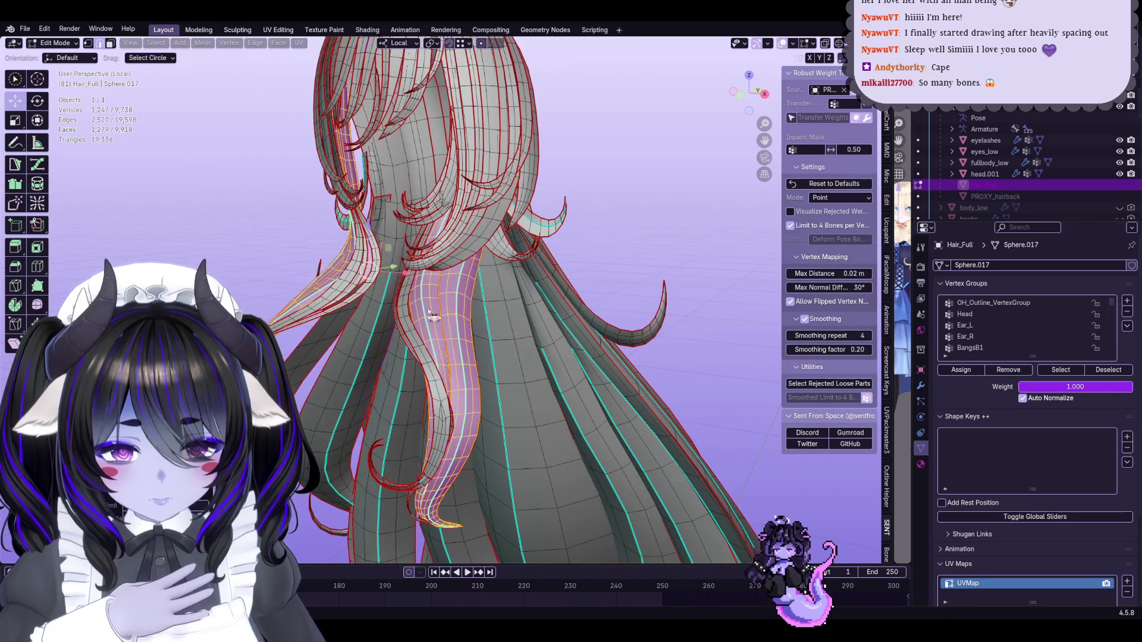
{"action": "key", "text": "l"}
{"action": "key", "text": "l"}
{"action": "key", "text": "shift+l"}
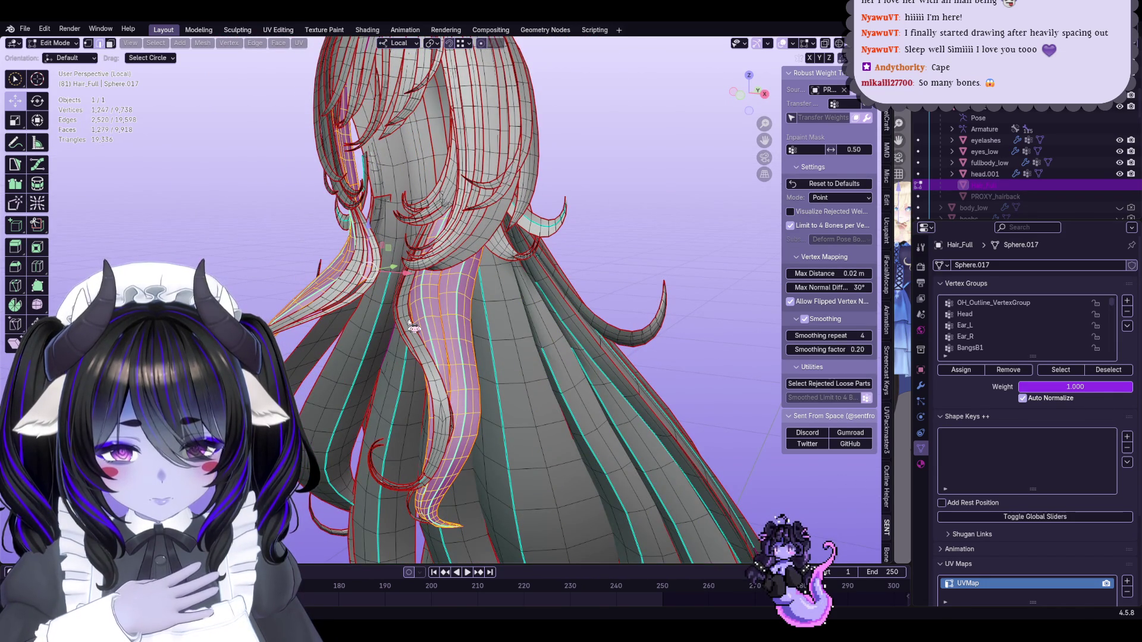
{"action": "middle_click_drag", "start_coordinate": [435, 331], "coordinate": [461, 336]}
{"action": "key", "text": "shift+l"}
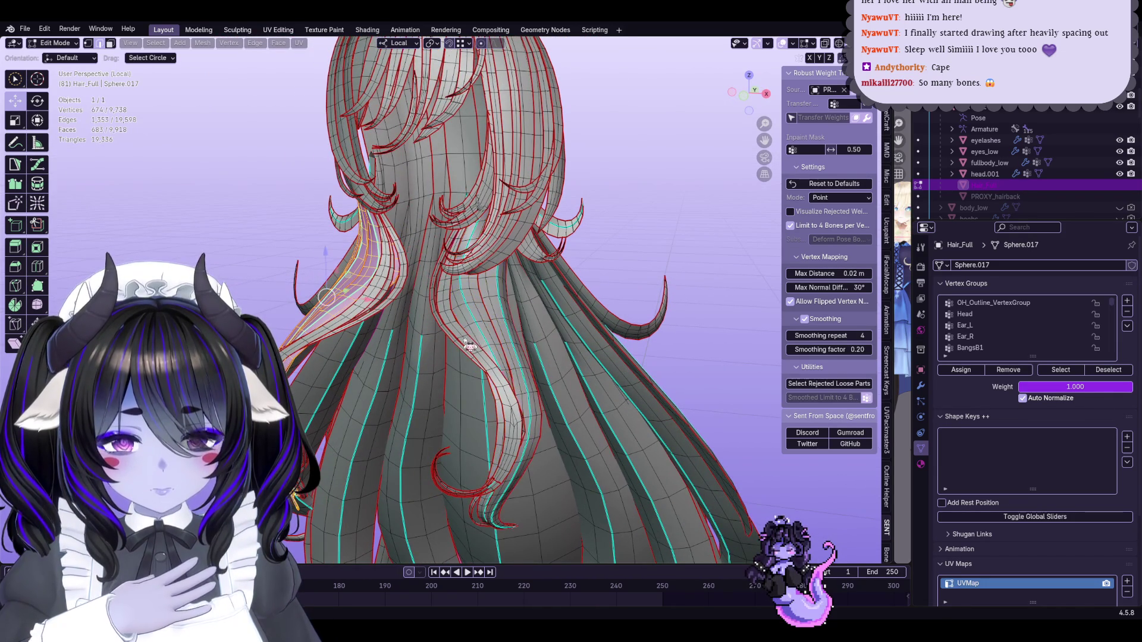
{"action": "key", "text": "l"}
{"action": "mouse_move", "coordinate": [436, 342]}
{"action": "middle_mouse_down"}
{"action": "mouse_move", "coordinate": [490, 314]}
{"action": "mouse_move", "coordinate": [479, 288]}
{"action": "mouse_move", "coordinate": [386, 279]}
{"action": "mouse_move", "coordinate": [431, 314]}
{"action": "middle_mouse_up"}
{"action": "key", "text": "l"}
Switch to vertex select and narrow the selection down to the two long front locks
{"action": "left_click", "coordinate": [87, 43]}
{"action": "key", "text": "l"}
{"action": "key", "text": "l"}
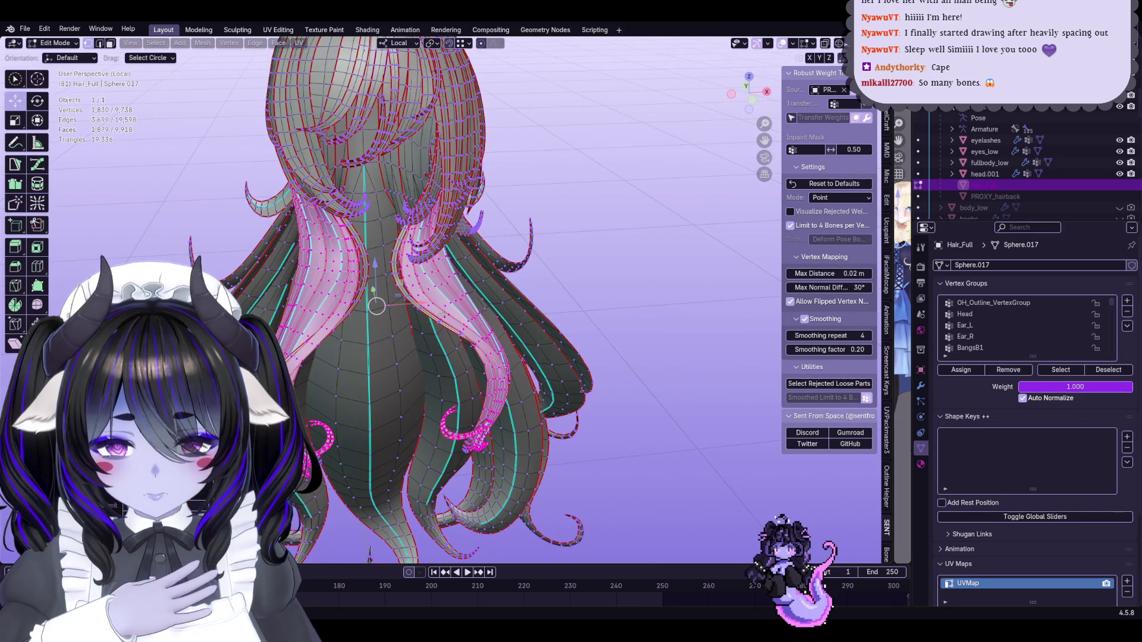
{"action": "mouse_move", "coordinate": [434, 317]}
{"action": "middle_mouse_down"}
{"action": "mouse_move", "coordinate": [483, 344]}
{"action": "mouse_move", "coordinate": [440, 325]}
{"action": "middle_mouse_up"}
{"action": "key", "text": "g"}
{"action": "key", "text": "Escape"}
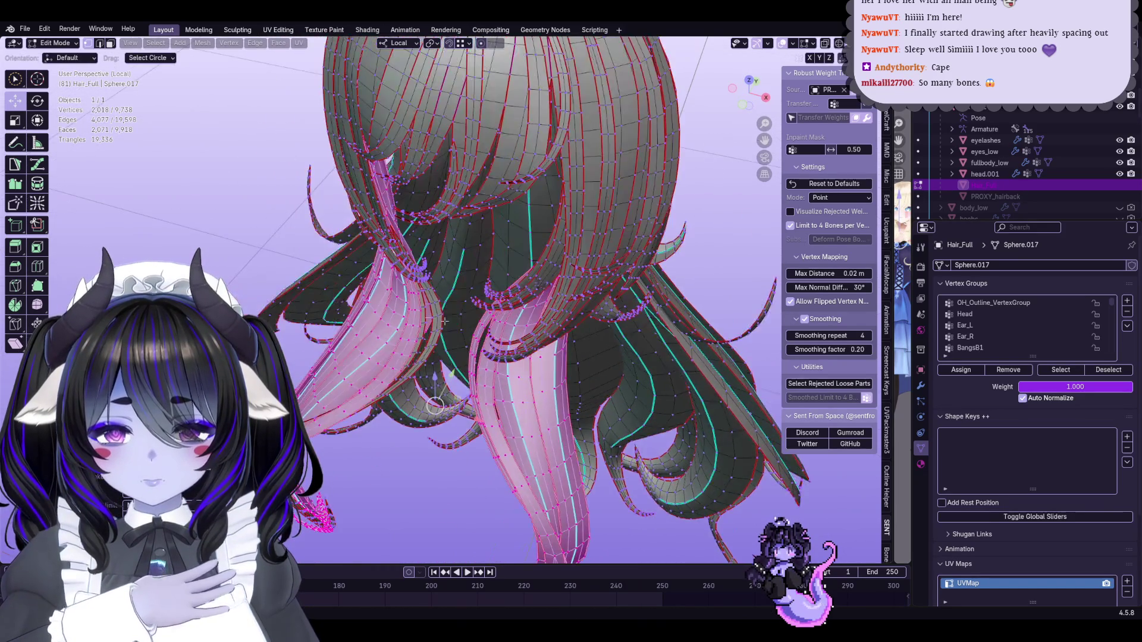
{"action": "key", "text": "a"}
{"action": "key", "text": "alt+a"}
{"action": "key", "text": "l"}
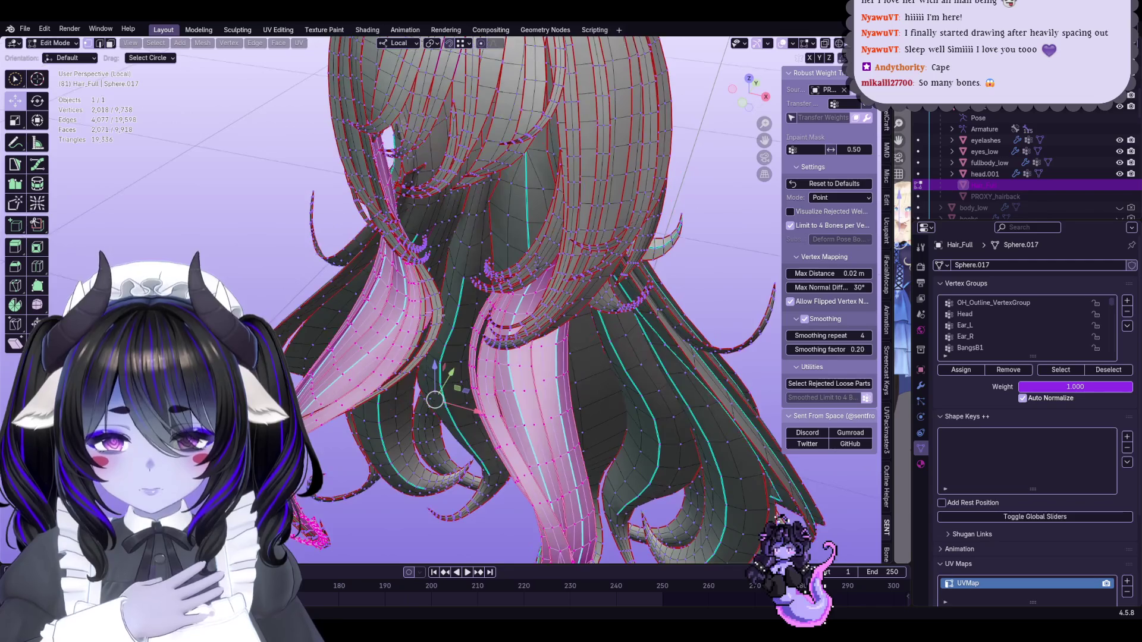
{"action": "key", "text": "shift+l"}
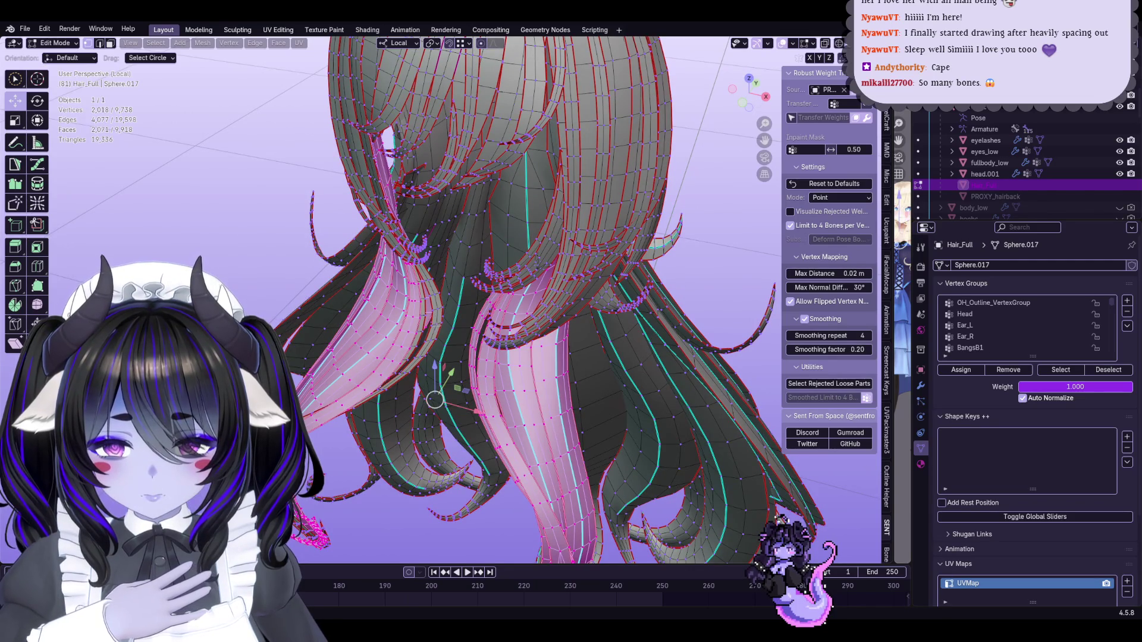
{"action": "middle_click_drag", "start_coordinate": [422, 329], "coordinate": [375, 329]}
{"action": "mouse_move", "coordinate": [545, 359]}
{"action": "middle_mouse_down"}
{"action": "mouse_move", "coordinate": [561, 398]}
{"action": "mouse_move", "coordinate": [418, 320]}
{"action": "middle_mouse_up"}
{"action": "middle_click_drag", "start_coordinate": [505, 313], "coordinate": [528, 364]}
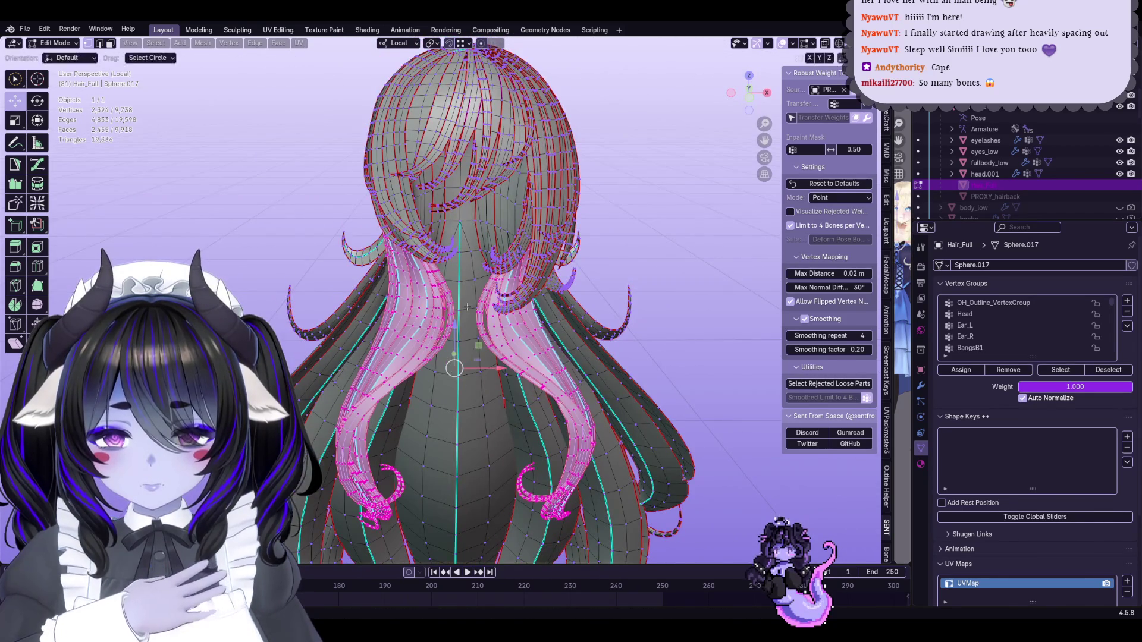
Exit local view to show the full character and return to Object Mode
{"action": "key", "text": "KP_Divide"}
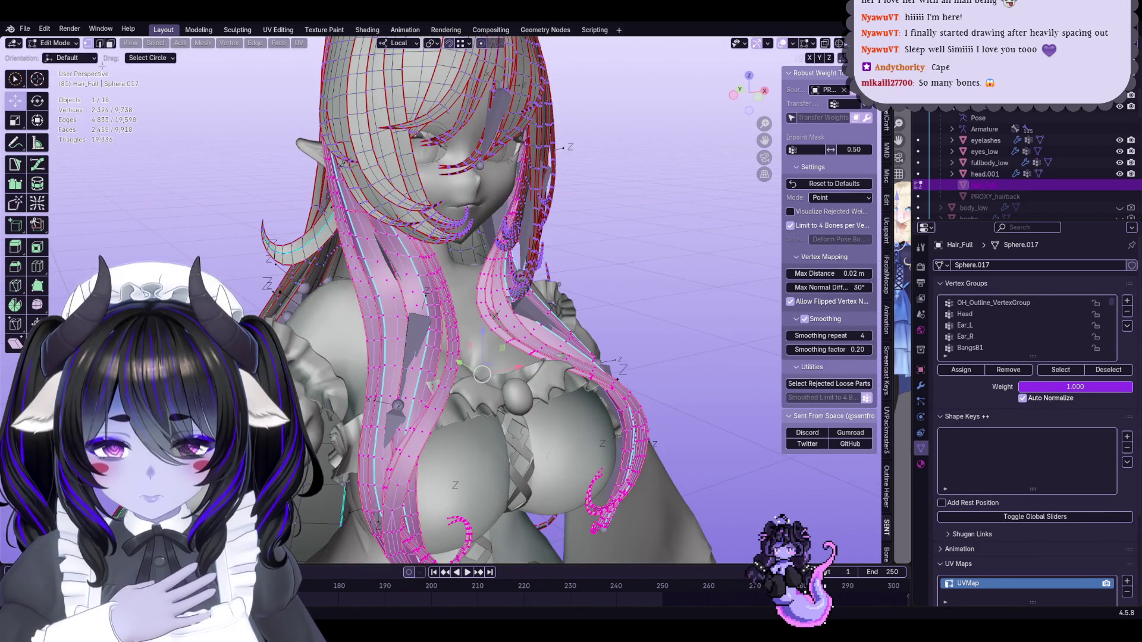
{"action": "left_click", "coordinate": [59, 42]}
{"action": "left_click", "coordinate": [59, 55]}
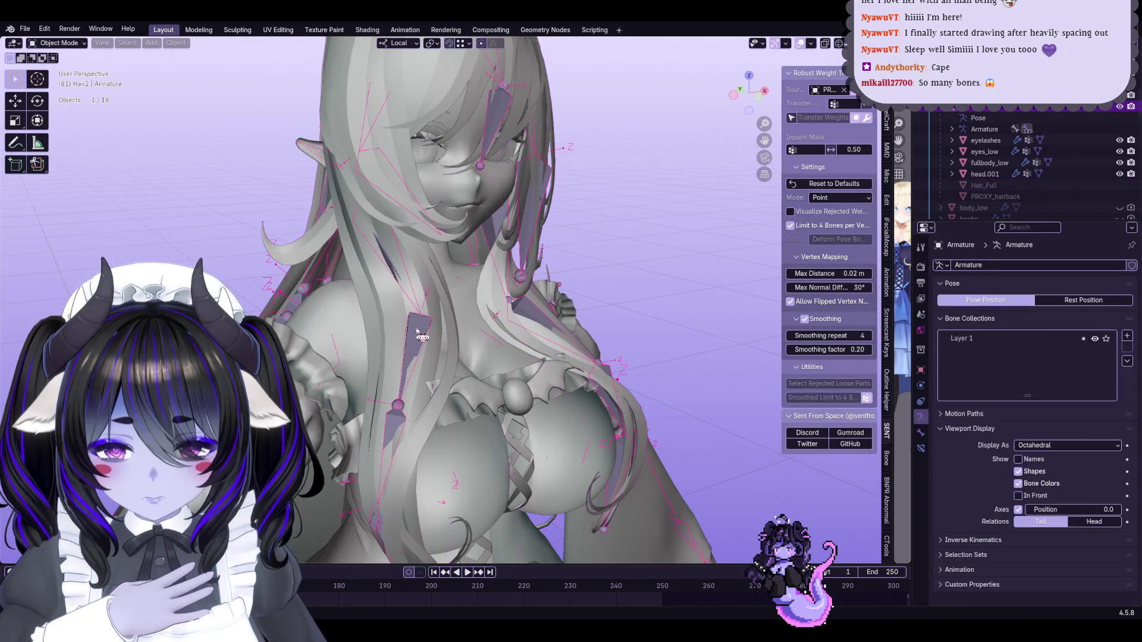
Switch Hair_Full to Weight Paint and toggle the vertex selection mask
{"action": "left_click", "coordinate": [66, 44]}
{"action": "left_click", "coordinate": [71, 109]}
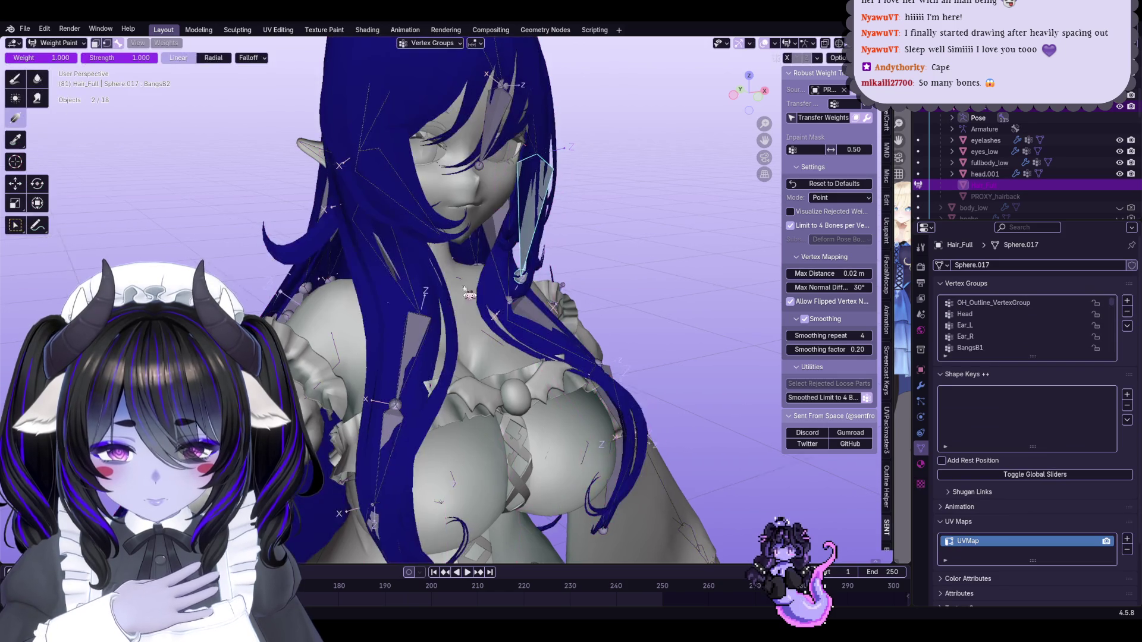
{"action": "left_click", "coordinate": [116, 45]}
{"action": "mouse_move", "coordinate": [523, 321]}
{"action": "middle_mouse_down"}
{"action": "mouse_move", "coordinate": [536, 357]}
{"action": "mouse_move", "coordinate": [547, 333]}
{"action": "mouse_move", "coordinate": [428, 241]}
{"action": "mouse_move", "coordinate": [436, 325]}
{"action": "mouse_move", "coordinate": [476, 345]}
{"action": "mouse_move", "coordinate": [543, 313]}
{"action": "mouse_move", "coordinate": [493, 283]}
{"action": "middle_mouse_up"}
{"action": "left_click", "coordinate": [116, 44]}
Show the FrontHair_R weights, re-enable the vertex selection mask and choose the Draw brush
{"action": "left_click", "coordinate": [437, 295], "text": "ctrl"}
{"action": "left_click", "coordinate": [436, 325], "text": "ctrl"}
{"action": "left_click", "coordinate": [439, 361], "text": "ctrl"}
{"action": "left_click", "coordinate": [77, 46]}
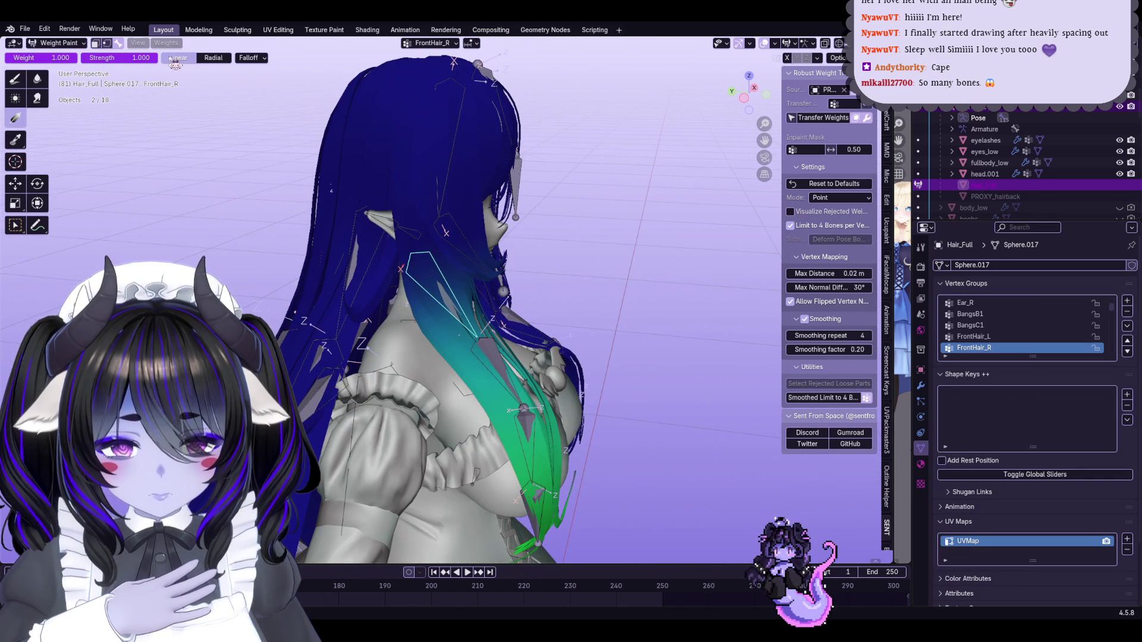
{"action": "left_click", "coordinate": [107, 43]}
{"action": "left_click", "coordinate": [16, 78]}
{"action": "middle_click_drag", "start_coordinate": [452, 298], "coordinate": [357, 301]}
{"action": "mouse_move", "coordinate": [568, 260]}
{"action": "middle_mouse_down"}
{"action": "mouse_move", "coordinate": [523, 261]}
{"action": "mouse_move", "coordinate": [523, 196]}
{"action": "mouse_move", "coordinate": [470, 201]}
{"action": "middle_mouse_up"}
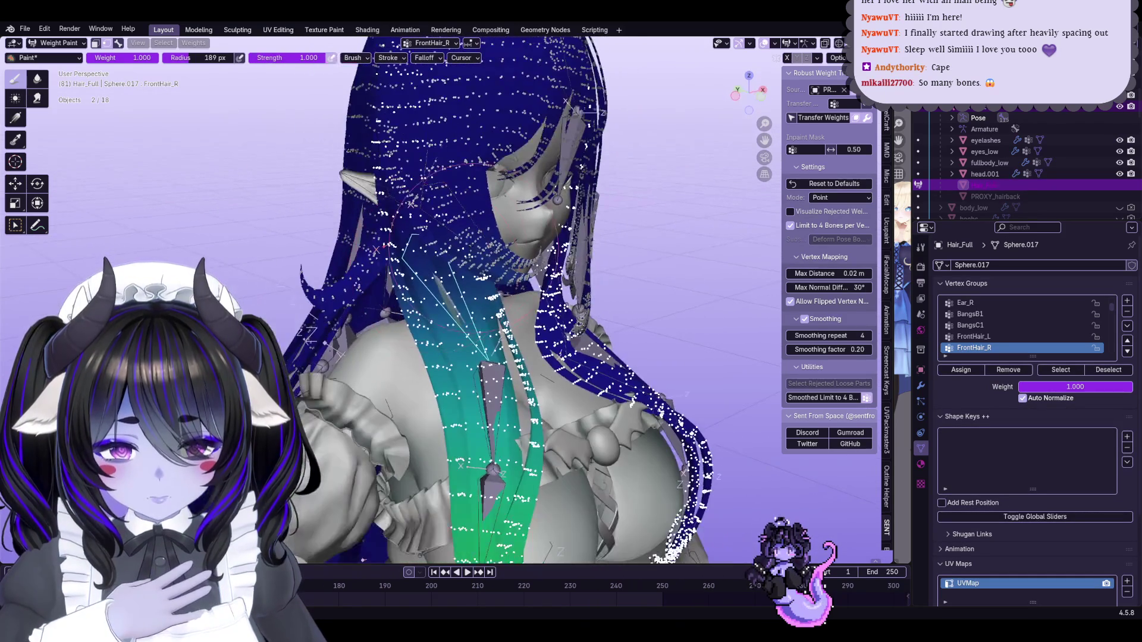
Paint a weight gradient down the front right hair lock and test it by rotating the bone
{"action": "left_click_drag", "start_coordinate": [416, 214], "coordinate": [470, 366]}
{"action": "mouse_move", "coordinate": [470, 366]}
{"action": "middle_mouse_down"}
{"action": "mouse_move", "coordinate": [461, 357]}
{"action": "mouse_move", "coordinate": [476, 348]}
{"action": "middle_mouse_up"}
{"action": "scroll", "coordinate": [852, 110], "scroll_direction": "down", "scroll_amount": 1, "text": "ctrl"}
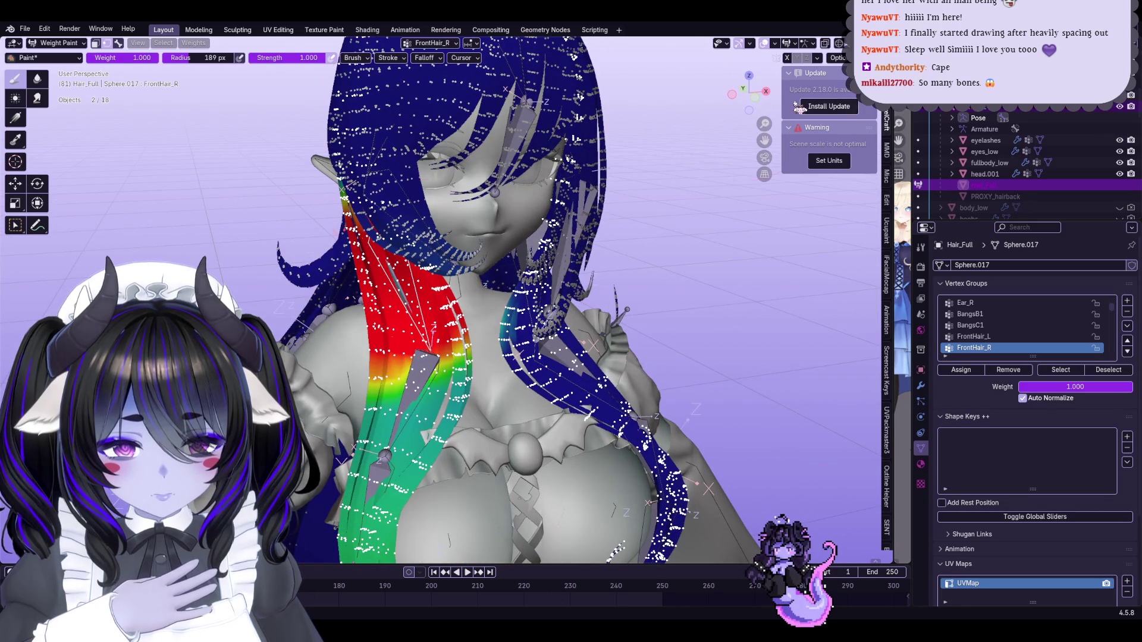
{"action": "scroll", "coordinate": [890, 158], "scroll_direction": "up", "scroll_amount": 3}
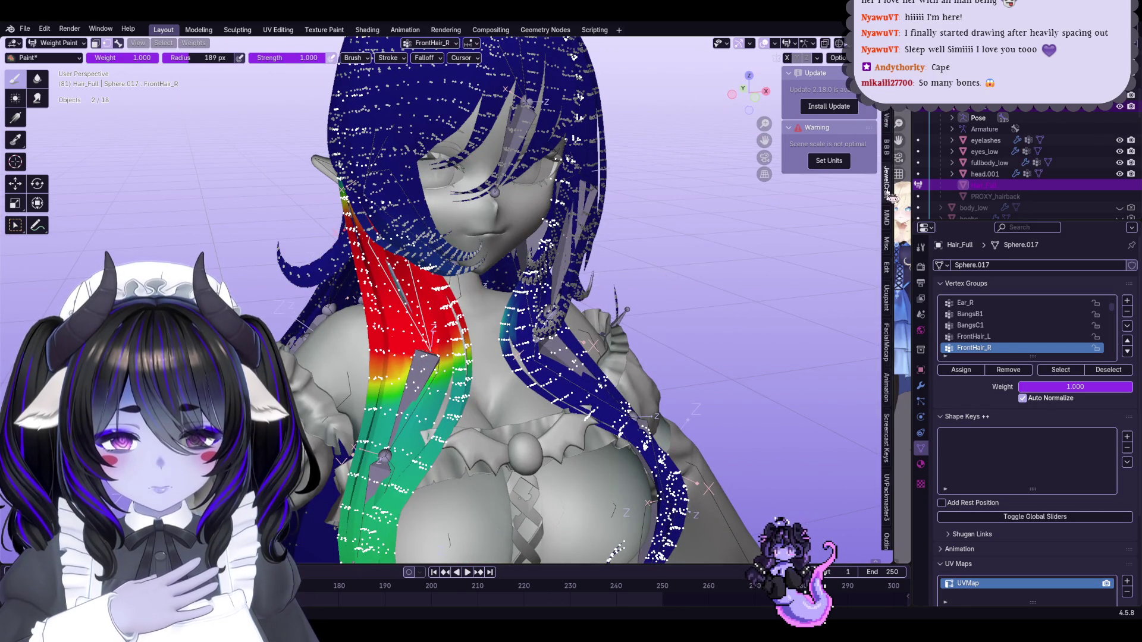
{"action": "left_click", "coordinate": [888, 113]}
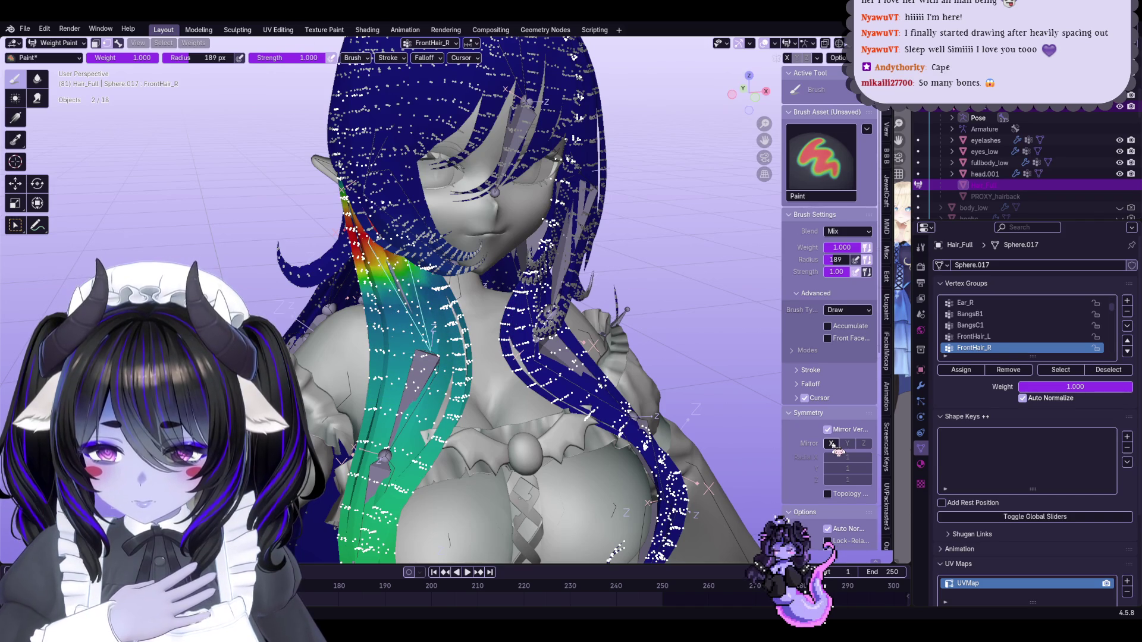
{"action": "mouse_move", "coordinate": [427, 364]}
{"action": "middle_mouse_down"}
{"action": "mouse_move", "coordinate": [410, 322]}
{"action": "mouse_move", "coordinate": [441, 203]}
{"action": "middle_mouse_up"}
{"action": "mouse_move", "coordinate": [440, 202]}
{"action": "left_mouse_down"}
{"action": "mouse_move", "coordinate": [482, 296]}
{"action": "mouse_move", "coordinate": [476, 345]}
{"action": "left_mouse_up"}
{"action": "middle_click_drag", "start_coordinate": [476, 345], "coordinate": [440, 297]}
{"action": "scroll", "coordinate": [416, 235], "scroll_direction": "up", "scroll_amount": 5}
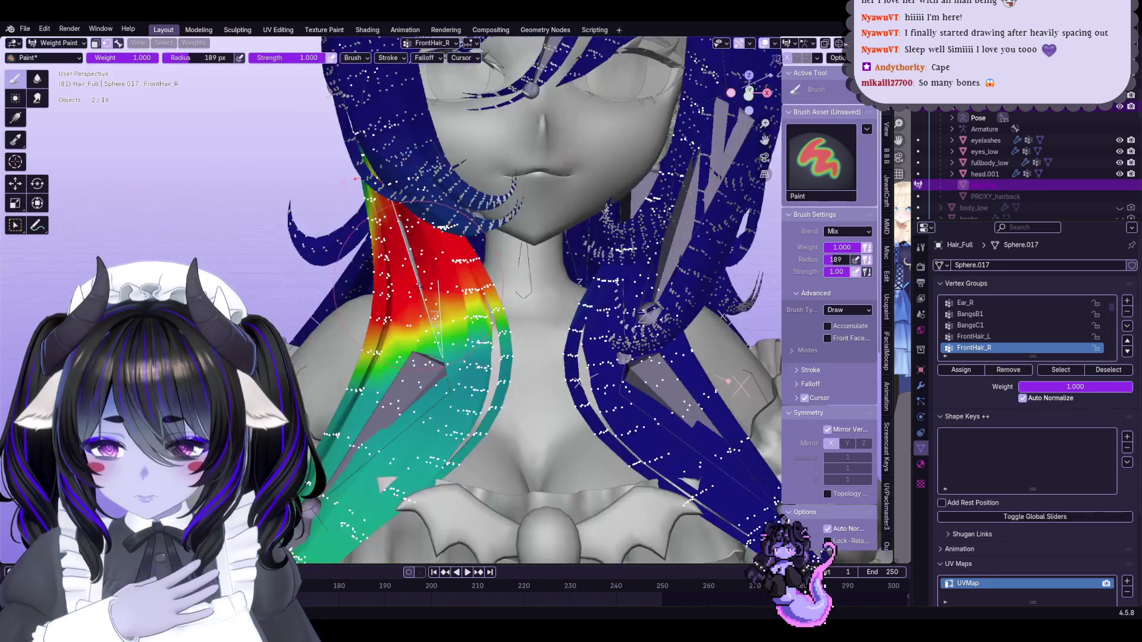
{"action": "key", "text": "r"}
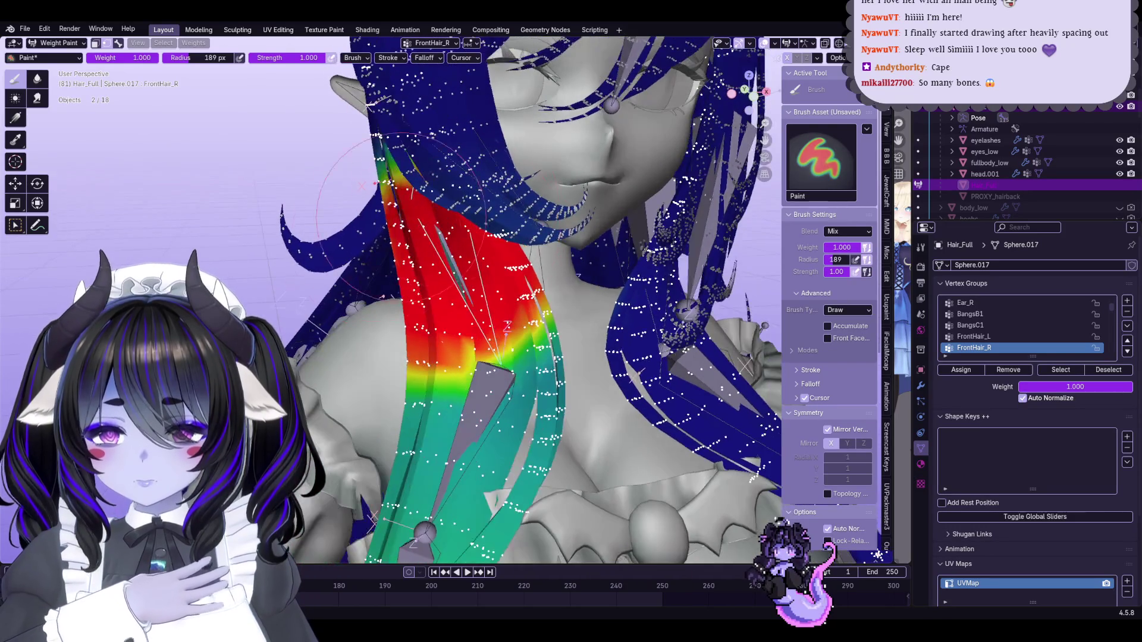
{"action": "left_click", "coordinate": [500, 221]}
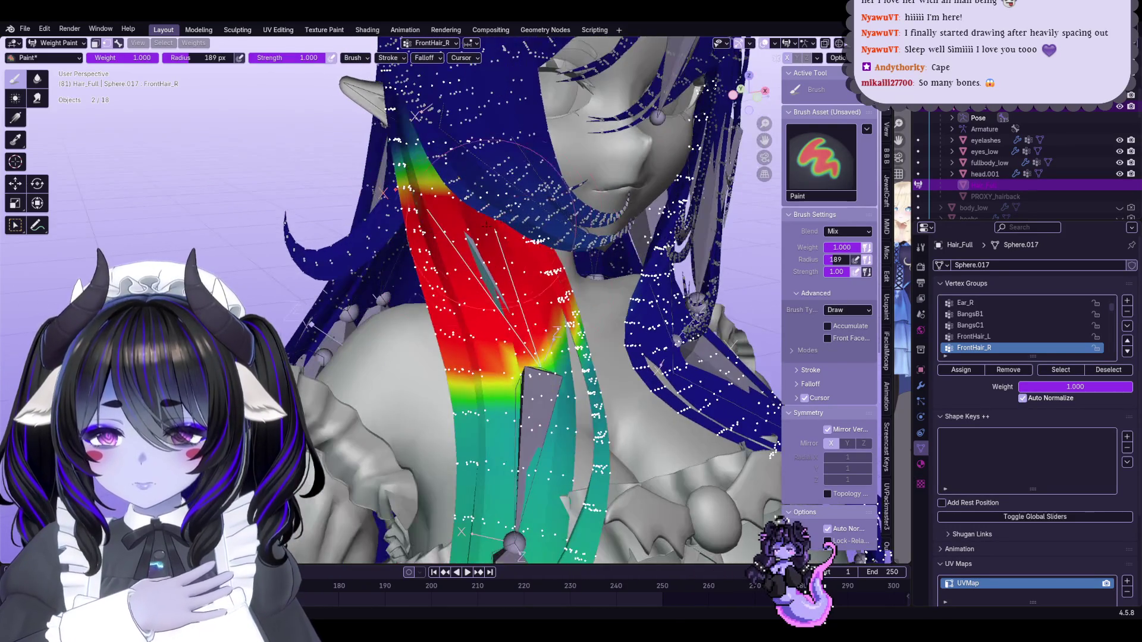
{"action": "scroll", "coordinate": [454, 295], "scroll_direction": "down", "scroll_amount": 4}
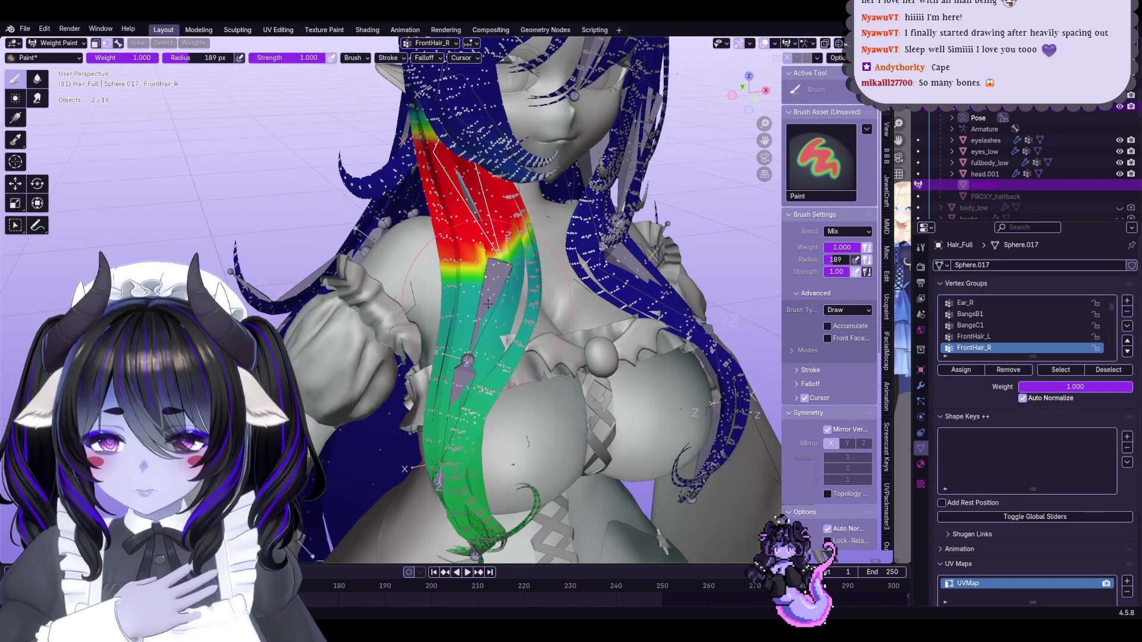
{"action": "scroll", "coordinate": [497, 290], "scroll_direction": "up", "scroll_amount": 3}
Paint FrontHair_R.001 weights along the right strand with vertex selection masking enabled
{"action": "left_click", "coordinate": [464, 293], "text": "ctrl"}
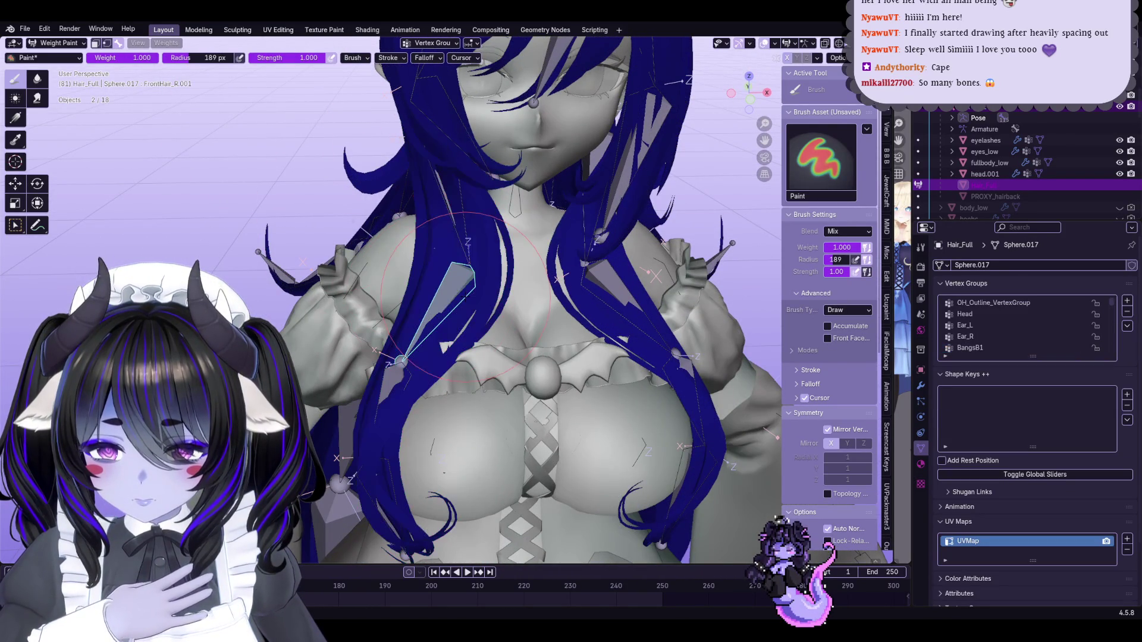
{"action": "left_click", "coordinate": [107, 43]}
{"action": "left_click", "coordinate": [59, 42]}
{"action": "left_click", "coordinate": [71, 47]}
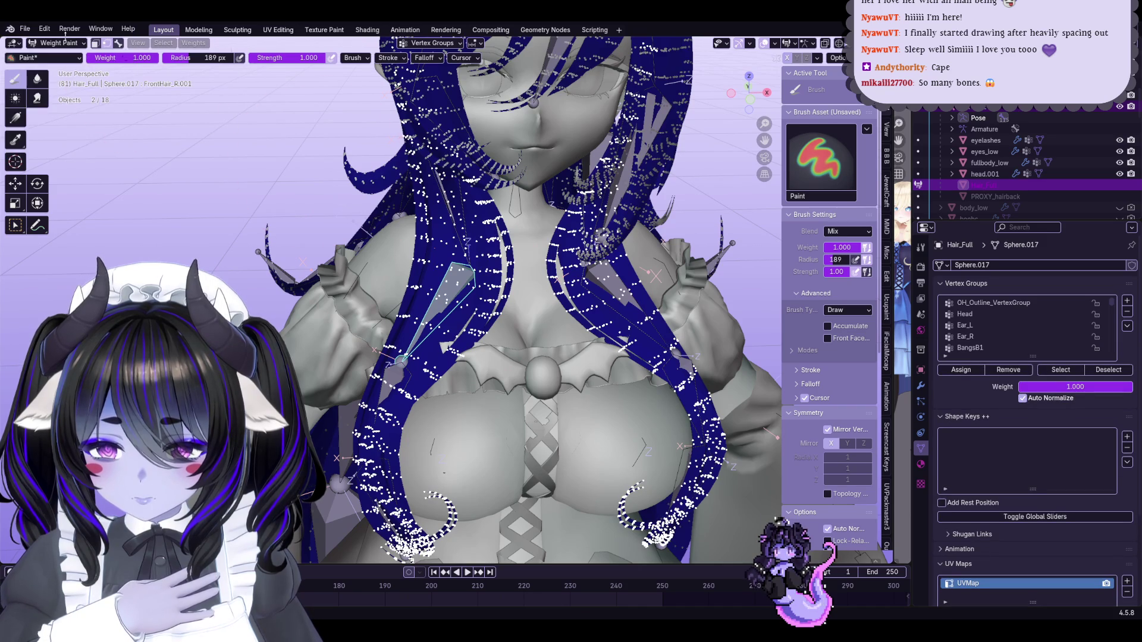
{"action": "right_click", "coordinate": [110, 46]}
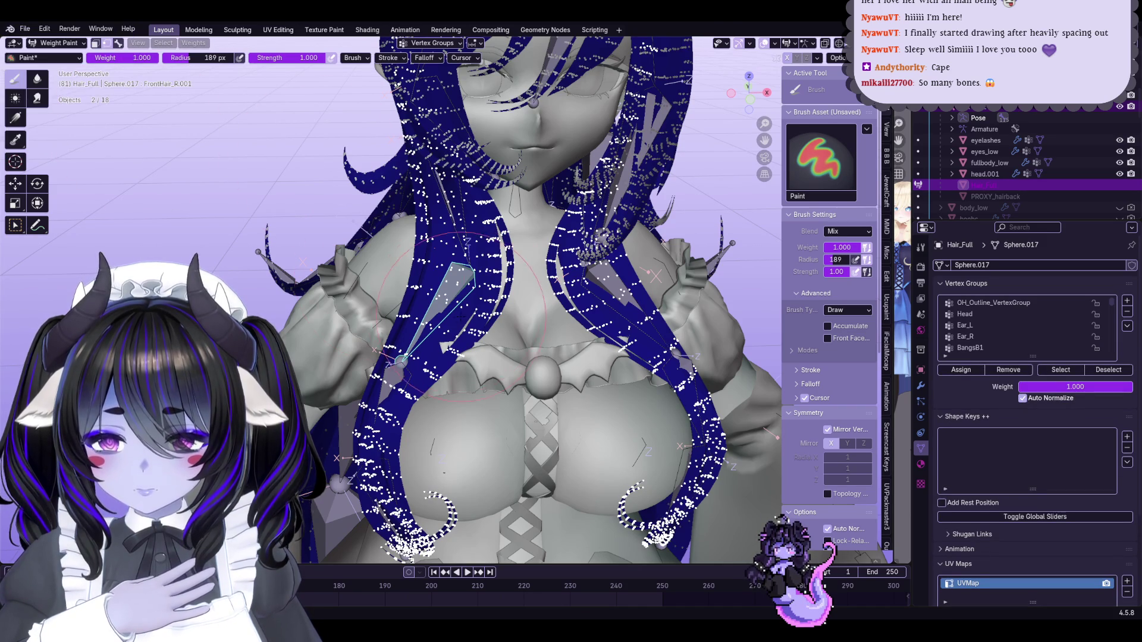
{"action": "middle_click_drag", "start_coordinate": [357, 267], "coordinate": [392, 309]}
{"action": "left_click_drag", "start_coordinate": [393, 416], "coordinate": [476, 274]}
{"action": "mouse_move", "coordinate": [476, 273]}
{"action": "middle_mouse_down"}
{"action": "mouse_move", "coordinate": [398, 337]}
{"action": "mouse_move", "coordinate": [445, 268]}
{"action": "middle_mouse_up"}
{"action": "mouse_move", "coordinate": [402, 359]}
{"action": "middle_mouse_down"}
{"action": "mouse_move", "coordinate": [399, 274]}
{"action": "mouse_move", "coordinate": [438, 277]}
{"action": "middle_mouse_up"}
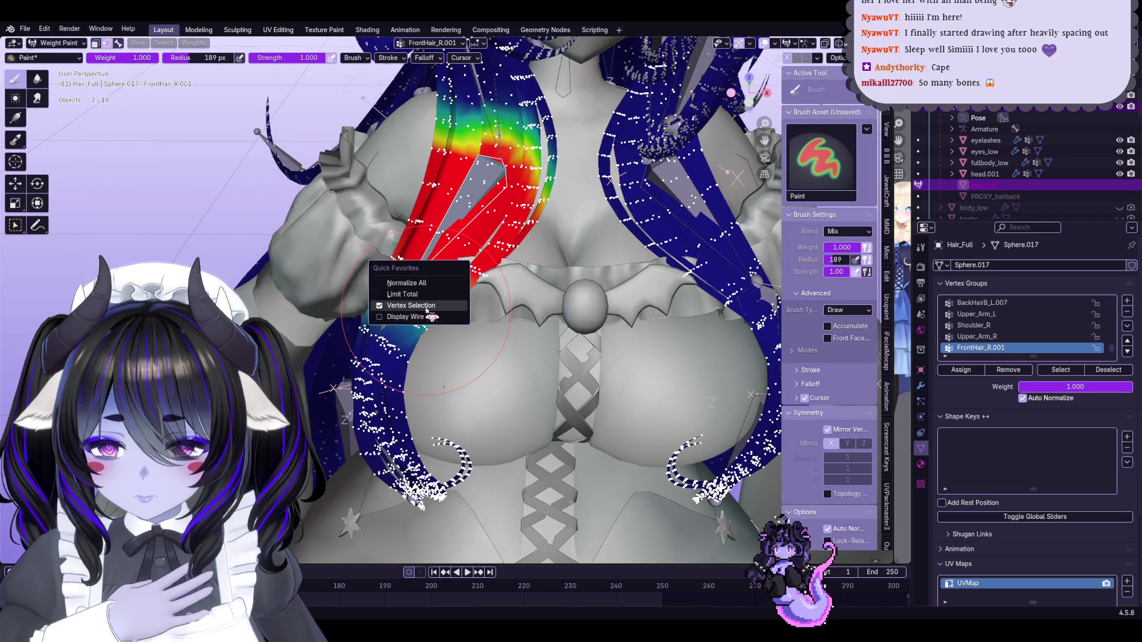
Paint FrontHair_R.002 weight on the upper part of the strand
{"action": "left_click", "coordinate": [334, 342], "text": "ctrl"}
{"action": "key", "text": "q"}
{"action": "mouse_move", "coordinate": [333, 342]}
{"action": "middle_mouse_down"}
{"action": "mouse_move", "coordinate": [443, 299]}
{"action": "mouse_move", "coordinate": [380, 304]}
{"action": "mouse_move", "coordinate": [423, 285]}
{"action": "mouse_move", "coordinate": [381, 310]}
{"action": "middle_mouse_up"}
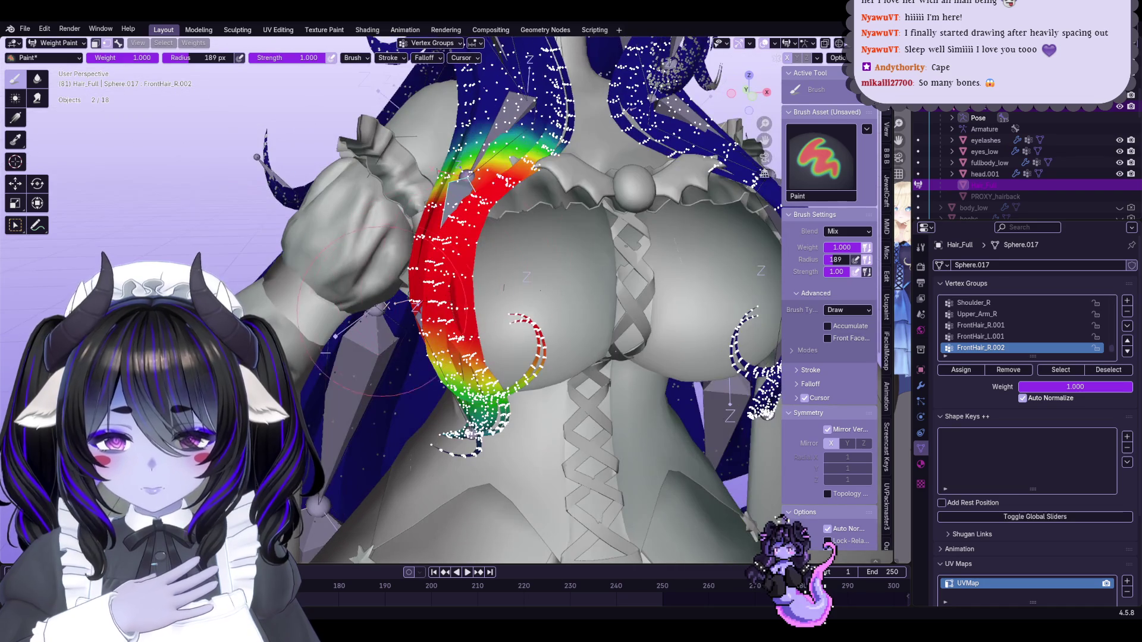
{"action": "left_click_drag", "start_coordinate": [424, 285], "coordinate": [470, 227]}
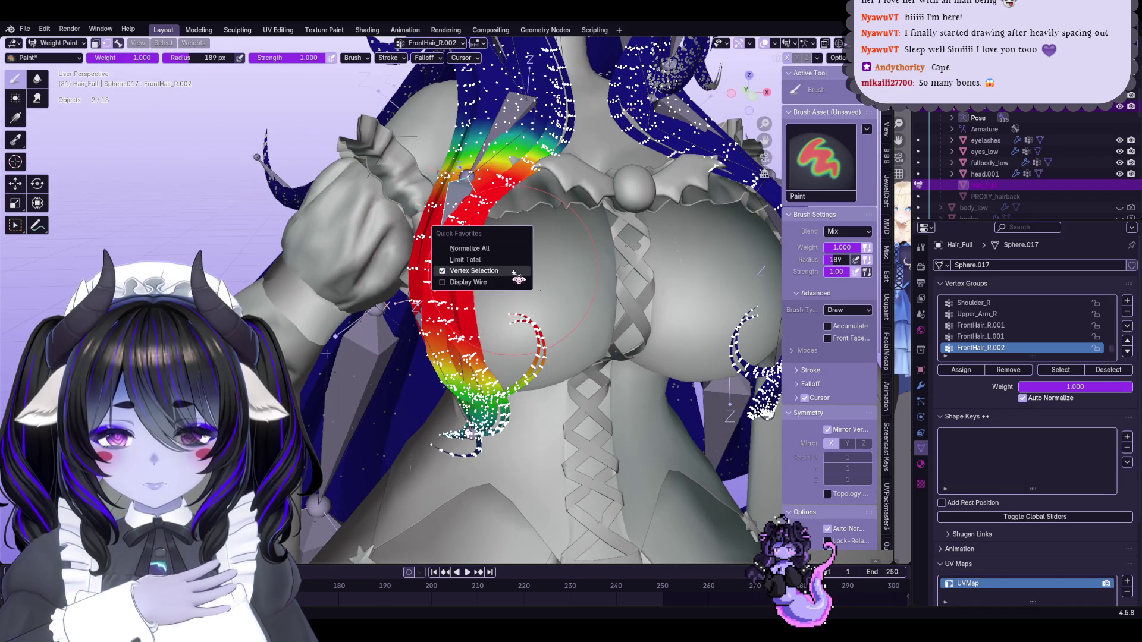
Paint FrontHair_R.003 weight on the strand tip and review both strands
{"action": "left_click", "coordinate": [516, 271]}
{"action": "left_click", "coordinate": [416, 318], "text": "ctrl"}
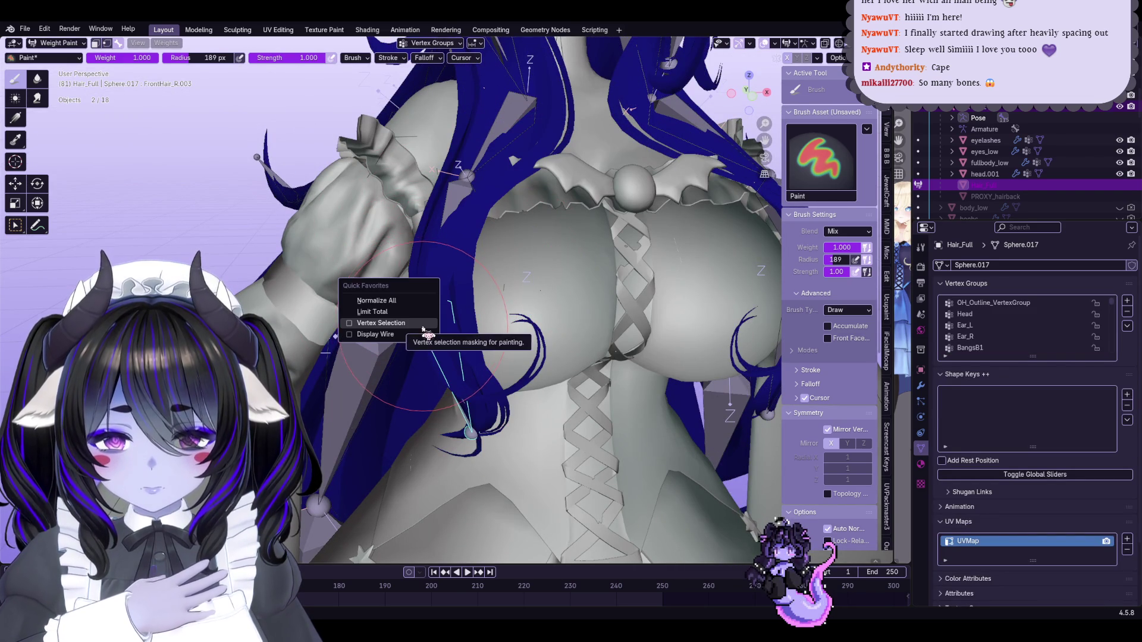
{"action": "left_click", "coordinate": [424, 323]}
{"action": "left_click_drag", "start_coordinate": [470, 333], "coordinate": [416, 463]}
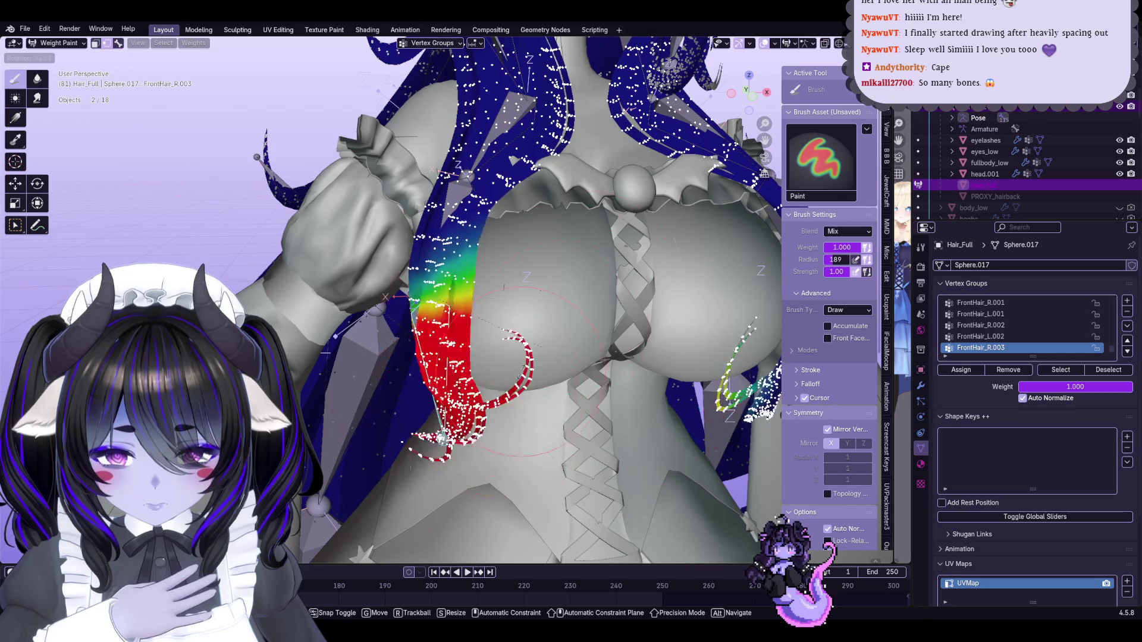
{"action": "middle_click_drag", "start_coordinate": [512, 408], "coordinate": [421, 320]}
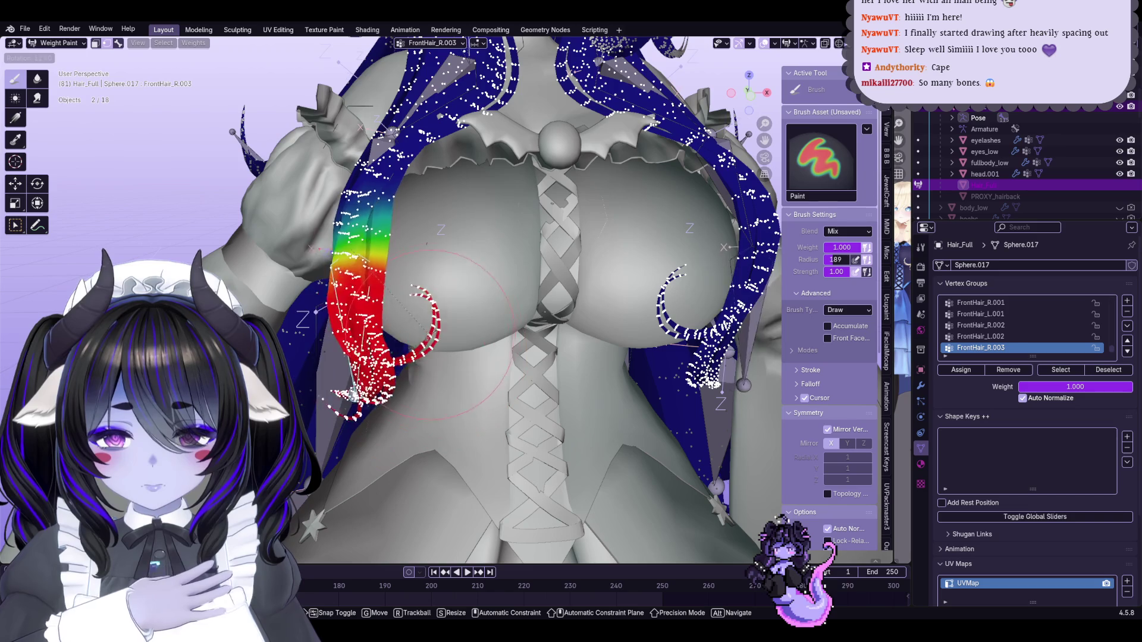
{"action": "mouse_move", "coordinate": [385, 404]}
{"action": "middle_mouse_down"}
{"action": "mouse_move", "coordinate": [441, 356]}
{"action": "mouse_move", "coordinate": [427, 281]}
{"action": "middle_mouse_up"}
Test-rotate the FrontHair_R.002 bone to check its strand deformation, then cancel
{"action": "left_click", "coordinate": [427, 277], "text": "ctrl+alt"}
{"action": "left_click", "coordinate": [452, 291]}
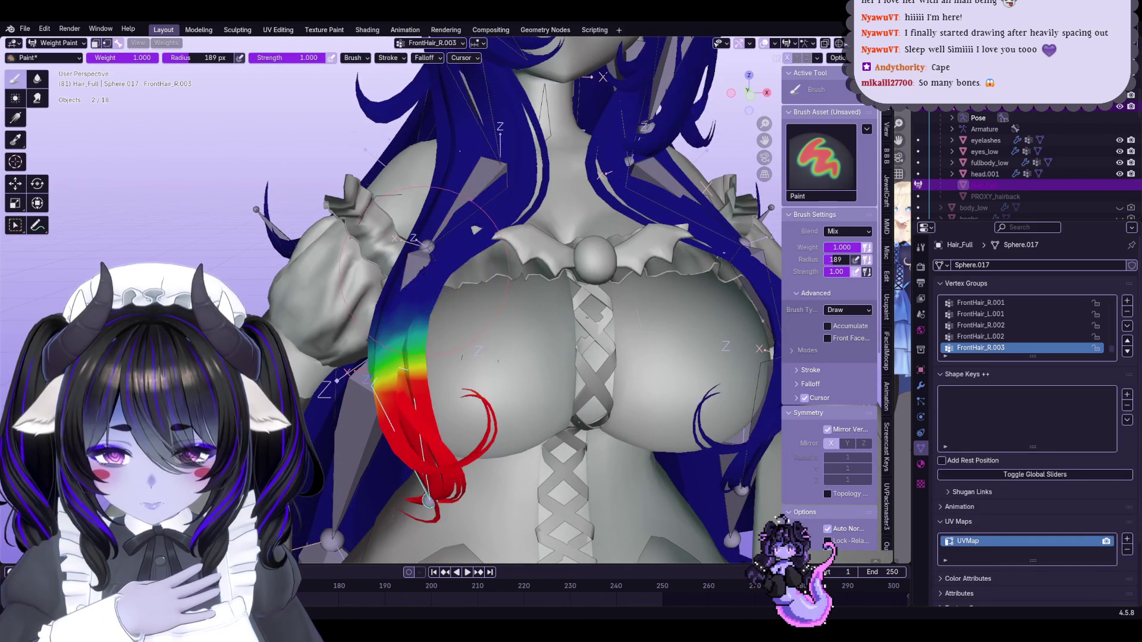
{"action": "key", "text": "r"}
{"action": "middle_click_drag", "start_coordinate": [479, 390], "coordinate": [523, 381]}
{"action": "key", "text": "Escape"}
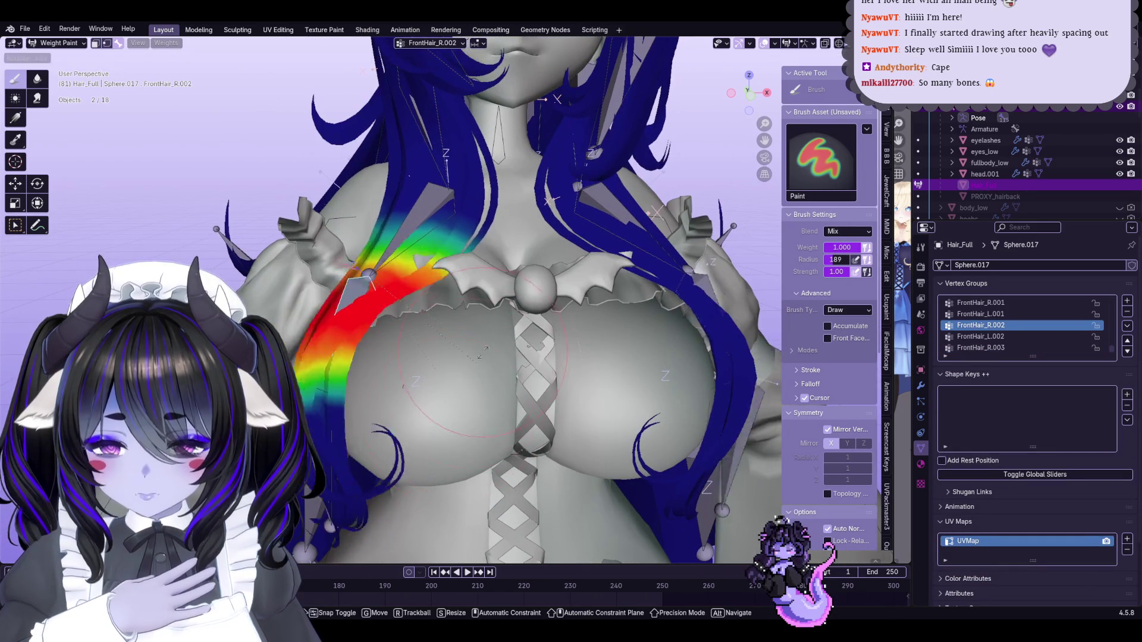
{"action": "mouse_move", "coordinate": [594, 357]}
{"action": "middle_mouse_down"}
{"action": "mouse_move", "coordinate": [660, 346]}
{"action": "mouse_move", "coordinate": [553, 334]}
{"action": "middle_mouse_up"}
Select the FrontHair_L.002 bone and turn on vertex selection masking
{"action": "left_click", "coordinate": [596, 237], "text": "ctrl"}
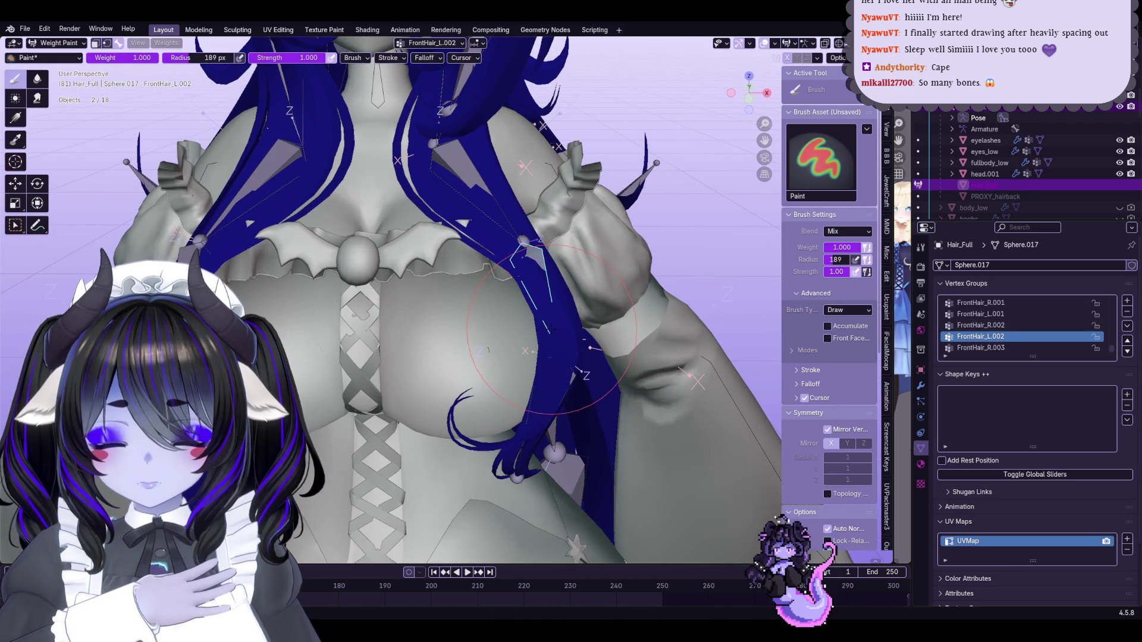
{"action": "left_click", "coordinate": [198, 243], "text": "ctrl"}
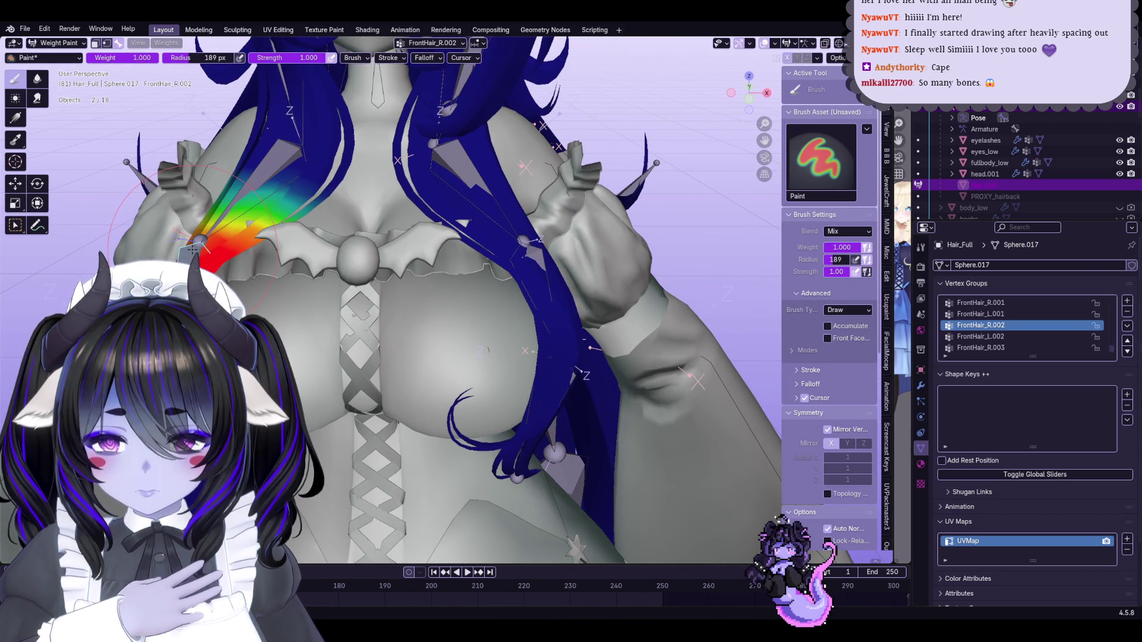
{"action": "left_click", "coordinate": [533, 253], "text": "ctrl"}
{"action": "scroll", "coordinate": [1088, 348], "scroll_direction": "up", "scroll_amount": 5}
{"action": "scroll", "coordinate": [1088, 348], "scroll_direction": "down", "scroll_amount": 2}
{"action": "middle_click_drag", "start_coordinate": [553, 301], "coordinate": [564, 294]}
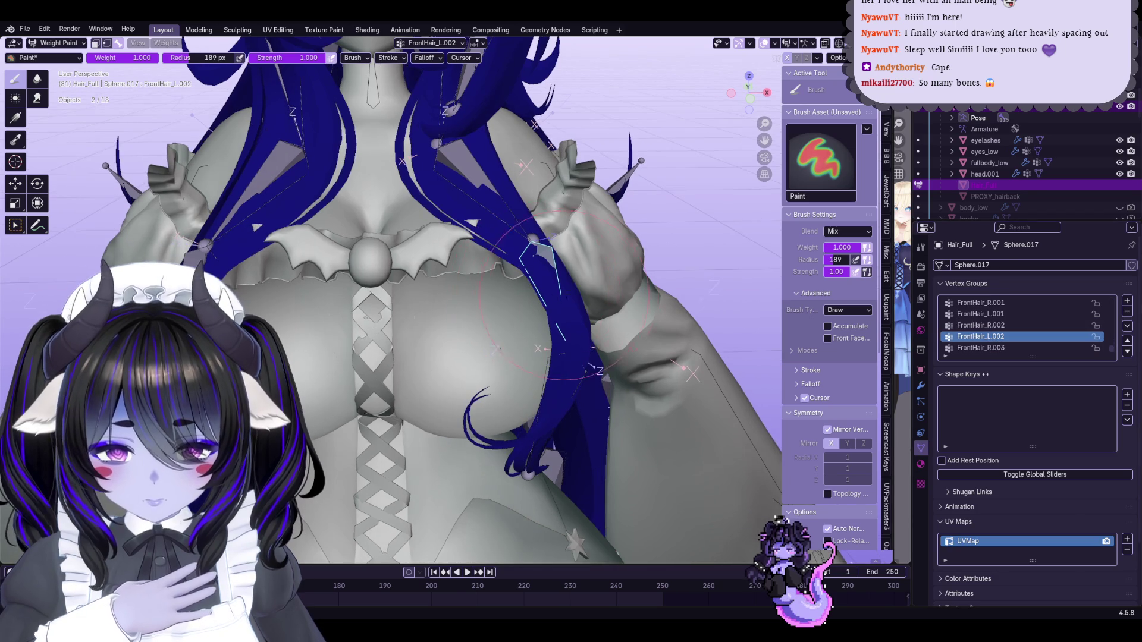
{"action": "right_click", "coordinate": [588, 278]}
{"action": "left_click", "coordinate": [581, 293]}
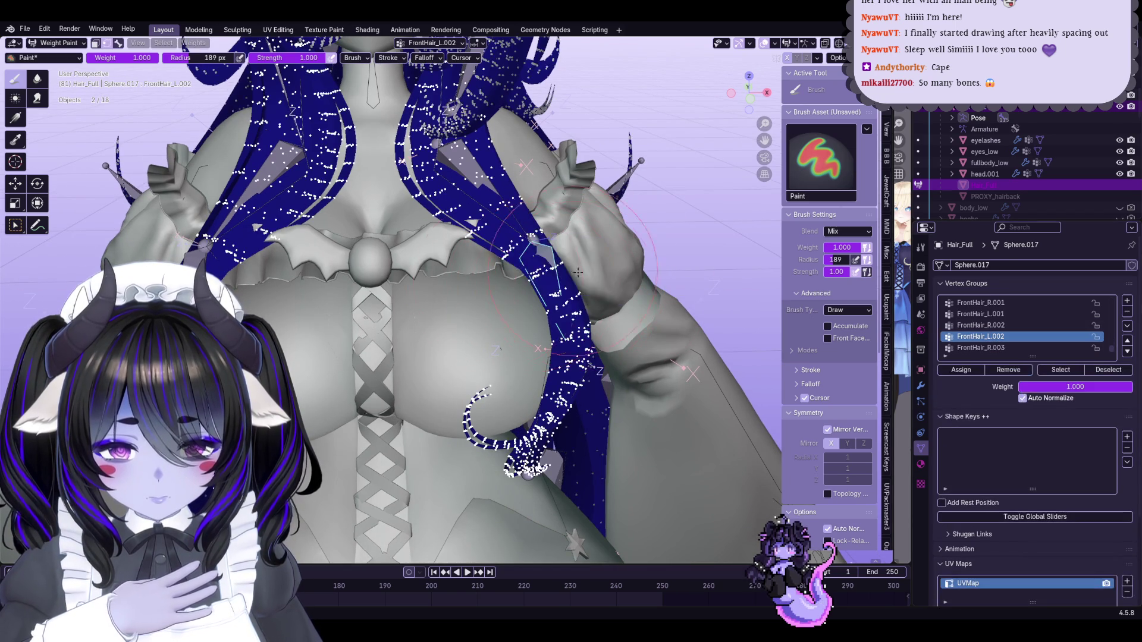
{"action": "middle_click_drag", "start_coordinate": [529, 288], "coordinate": [521, 190], "text": "shift"}
Paint FrontHair_L.003 weight onto the curl at the end of the left strand
{"action": "key", "text": "q"}
{"action": "left_click", "coordinate": [556, 321]}
{"action": "scroll", "coordinate": [1020, 337], "scroll_direction": "down", "scroll_amount": 2, "text": "ctrl"}
{"action": "key", "text": "q"}
{"action": "left_click", "coordinate": [604, 298]}
{"action": "left_click_drag", "start_coordinate": [527, 350], "coordinate": [475, 390]}
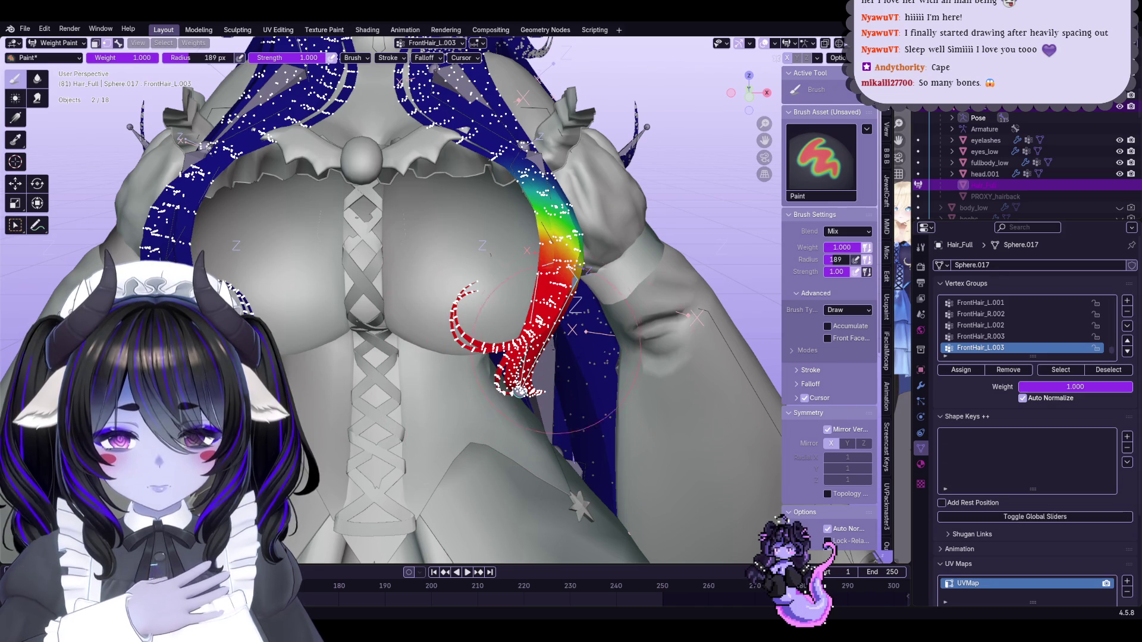
{"action": "middle_click_drag", "start_coordinate": [513, 234], "coordinate": [595, 363], "text": "shift"}
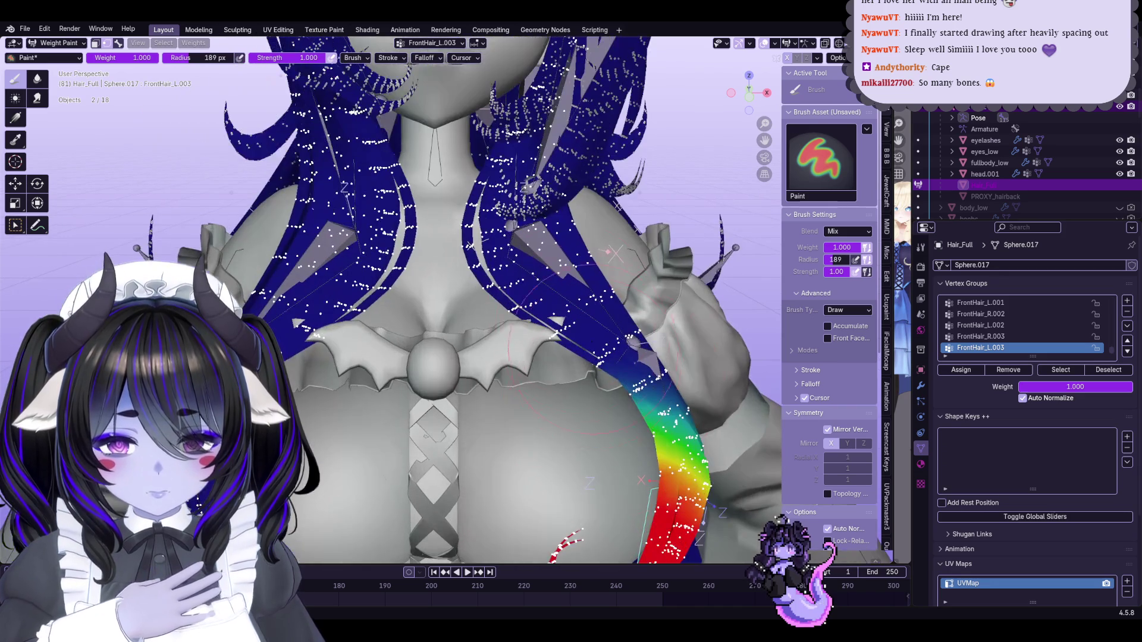
Paint FrontHair_L.001 weight down the upper part of the left strand
{"action": "left_click", "coordinate": [572, 262]}
{"action": "left_click", "coordinate": [563, 265], "text": "ctrl"}
{"action": "left_click", "coordinate": [585, 337]}
{"action": "scroll", "coordinate": [535, 333], "scroll_direction": "down", "scroll_amount": 2}
{"action": "mouse_move", "coordinate": [536, 331]}
{"action": "left_mouse_down"}
{"action": "mouse_move", "coordinate": [571, 417]}
{"action": "mouse_move", "coordinate": [589, 428]}
{"action": "mouse_move", "coordinate": [608, 382]}
{"action": "left_mouse_up"}
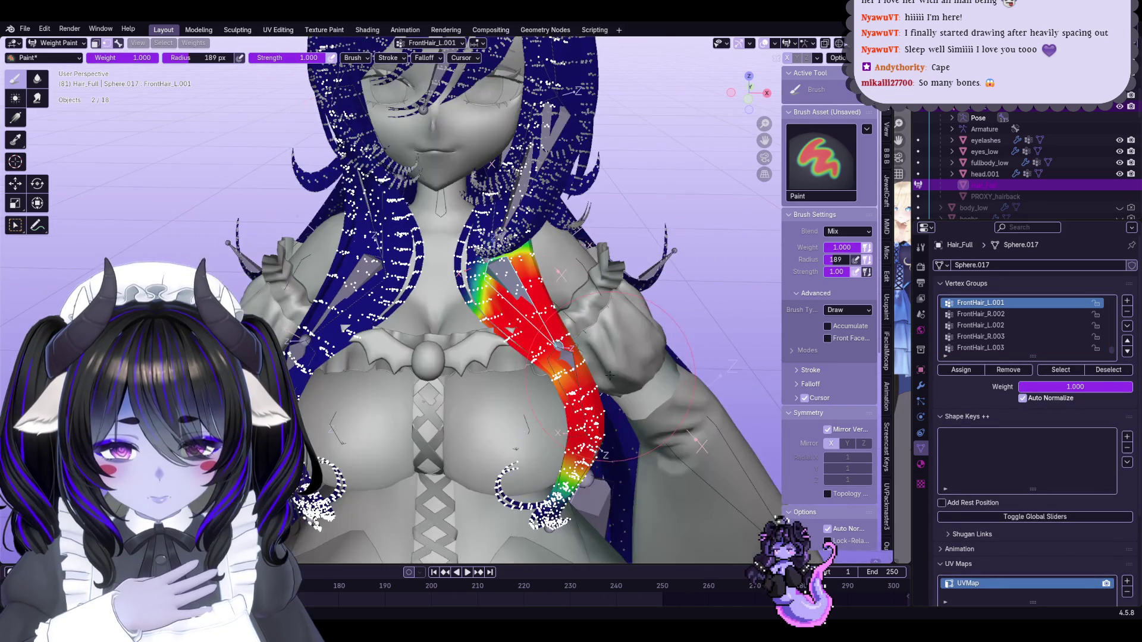
{"action": "middle_click_drag", "start_coordinate": [593, 350], "coordinate": [586, 357]}
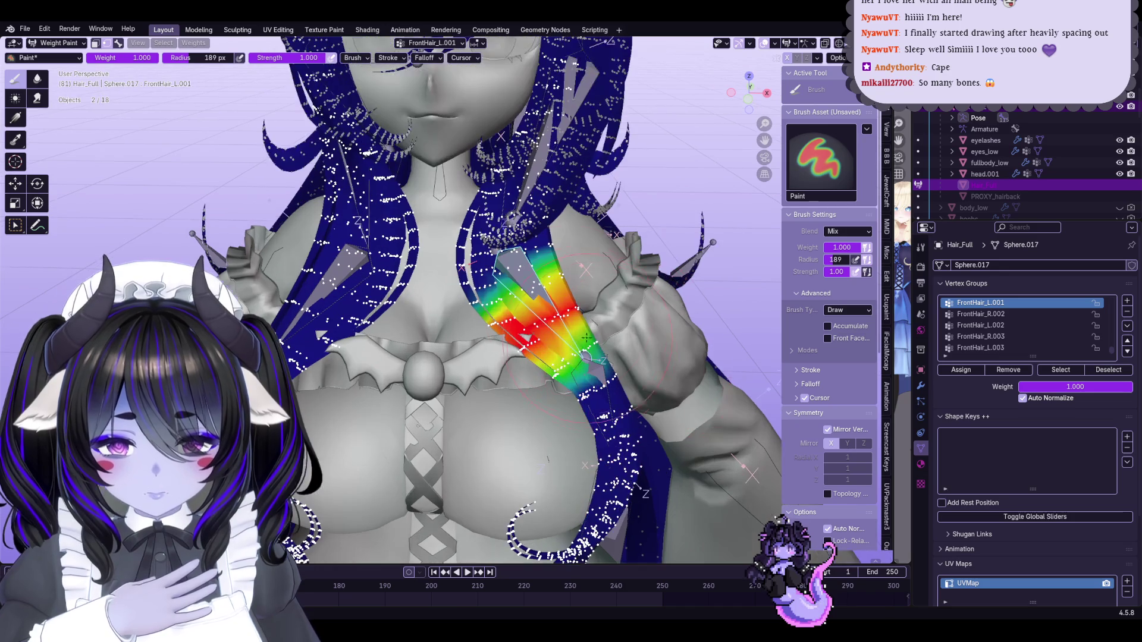
{"action": "left_click_drag", "start_coordinate": [562, 324], "coordinate": [553, 321]}
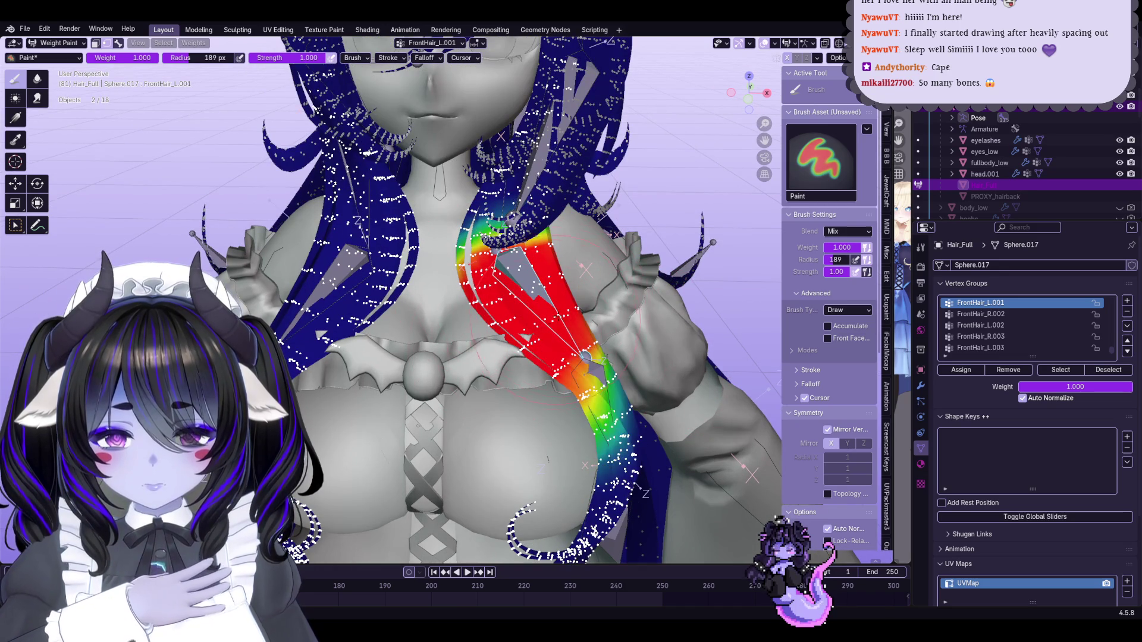
{"action": "middle_click_drag", "start_coordinate": [645, 358], "coordinate": [580, 351]}
Paint FrontHair_L.002 weight onto the middle of the left strand
{"action": "key", "text": "ctrl+shift+x"}
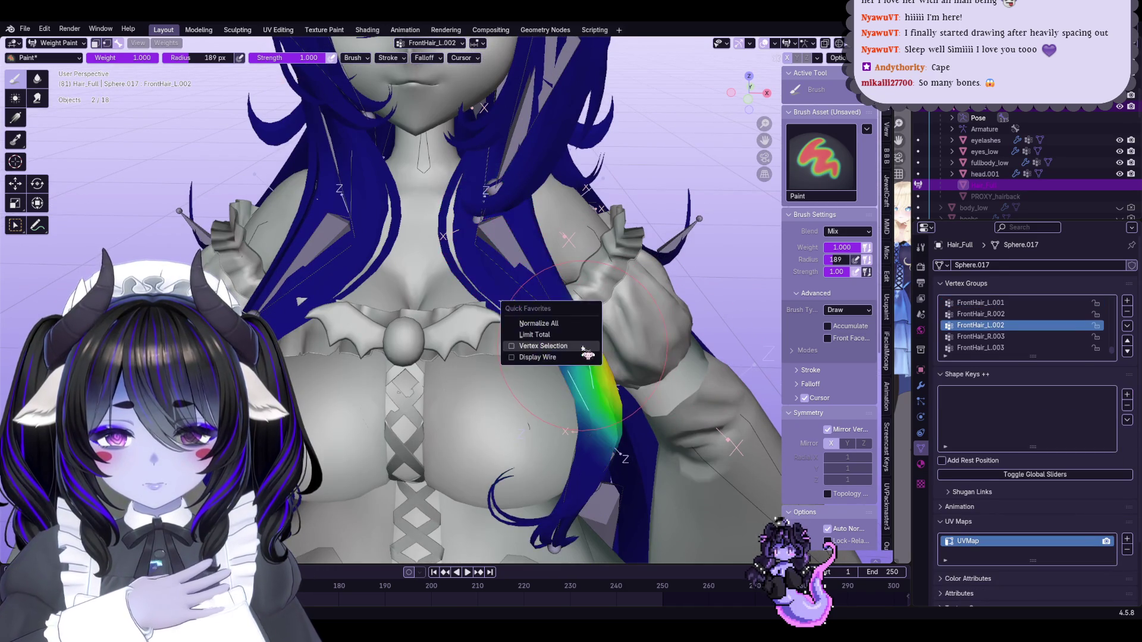
{"action": "left_click", "coordinate": [523, 347]}
{"action": "left_click_drag", "start_coordinate": [523, 347], "coordinate": [565, 378]}
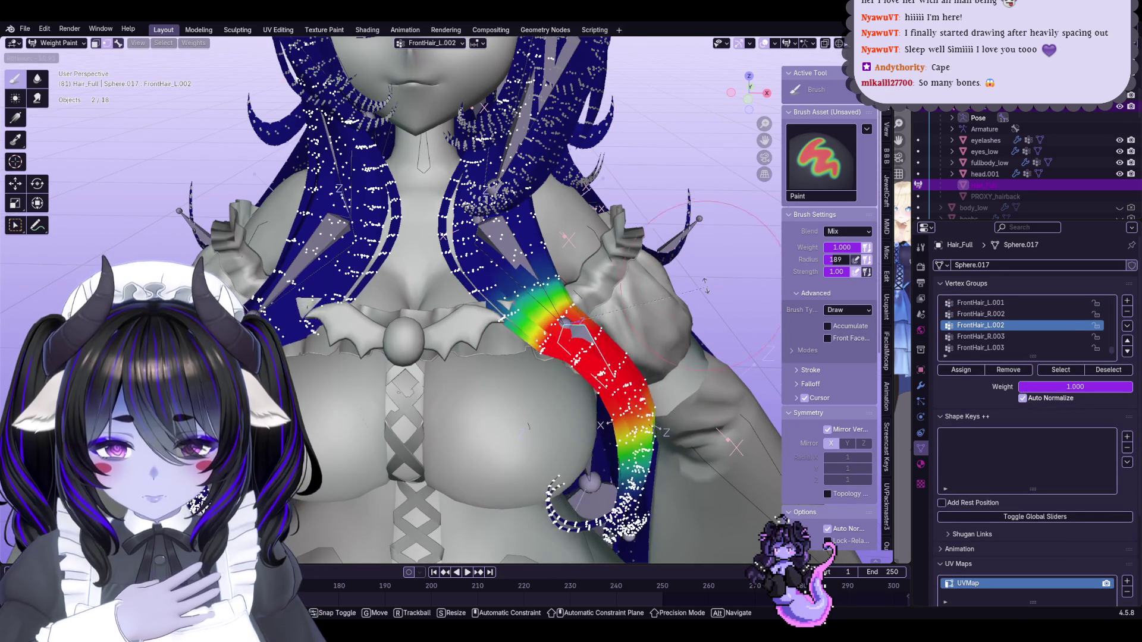
{"action": "mouse_move", "coordinate": [580, 366]}
{"action": "middle_mouse_down"}
{"action": "mouse_move", "coordinate": [524, 340]}
{"action": "mouse_move", "coordinate": [564, 292]}
{"action": "mouse_move", "coordinate": [586, 303]}
{"action": "middle_mouse_up"}
{"action": "left_click", "coordinate": [550, 303], "text": "ctrl"}
Select FrontHair_L with vertex masking on and paint a stroke down the strand, then undo it
{"action": "left_click", "coordinate": [586, 292]}
{"action": "key", "text": "q"}
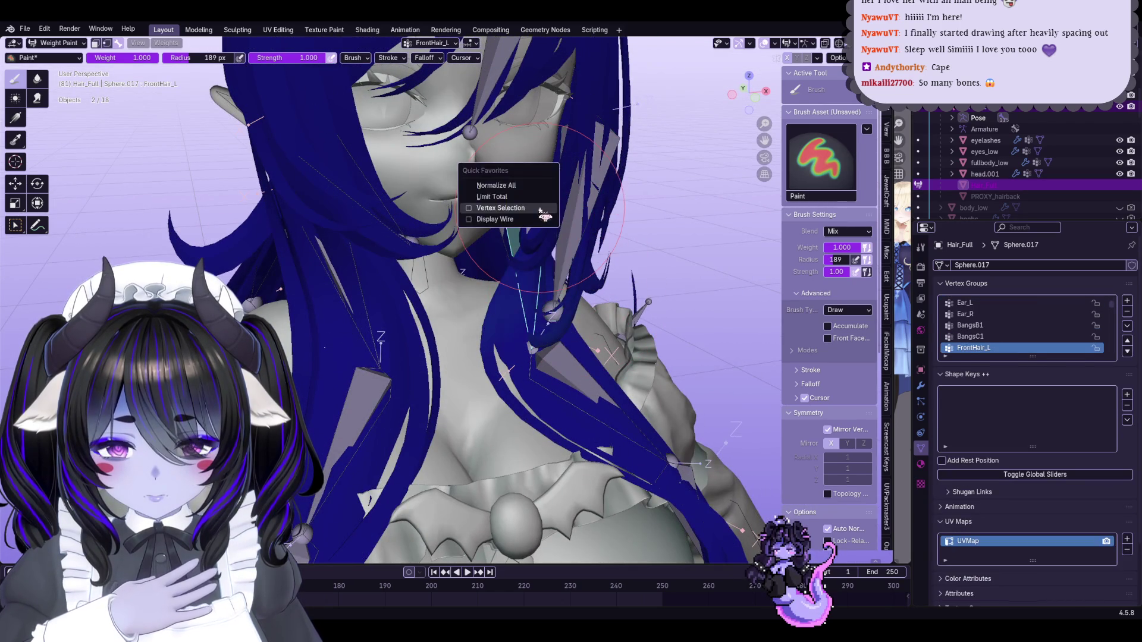
{"action": "left_click", "coordinate": [524, 208]}
{"action": "left_click", "coordinate": [531, 247], "text": "ctrl"}
{"action": "key", "text": "v"}
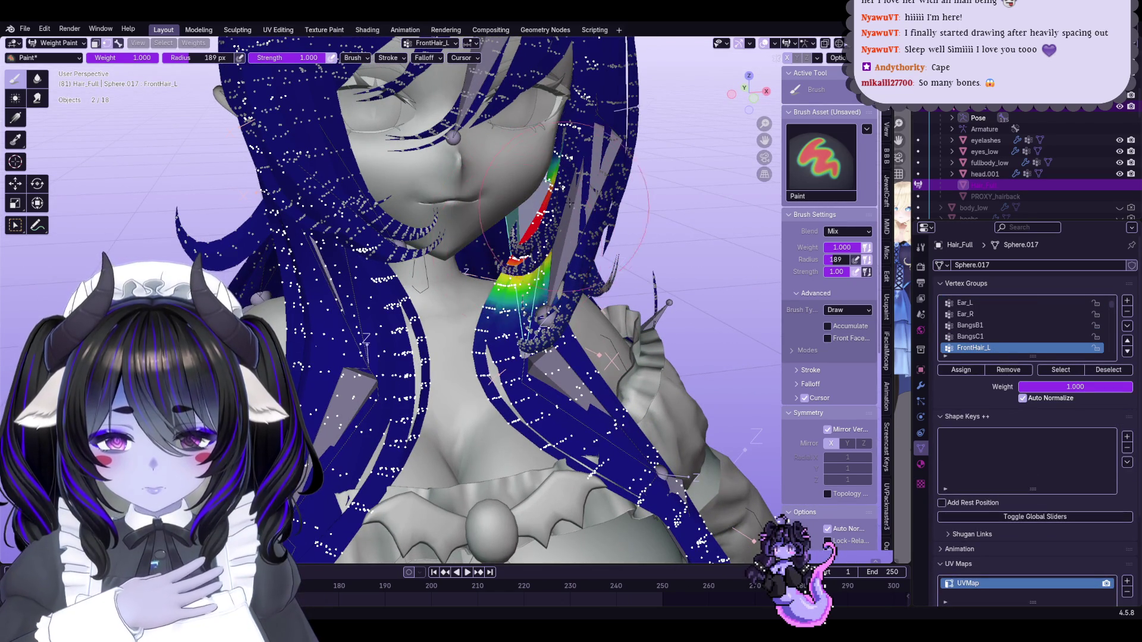
{"action": "middle_click_drag", "start_coordinate": [556, 205], "coordinate": [550, 169]}
{"action": "left_click_drag", "start_coordinate": [545, 277], "coordinate": [524, 334]}
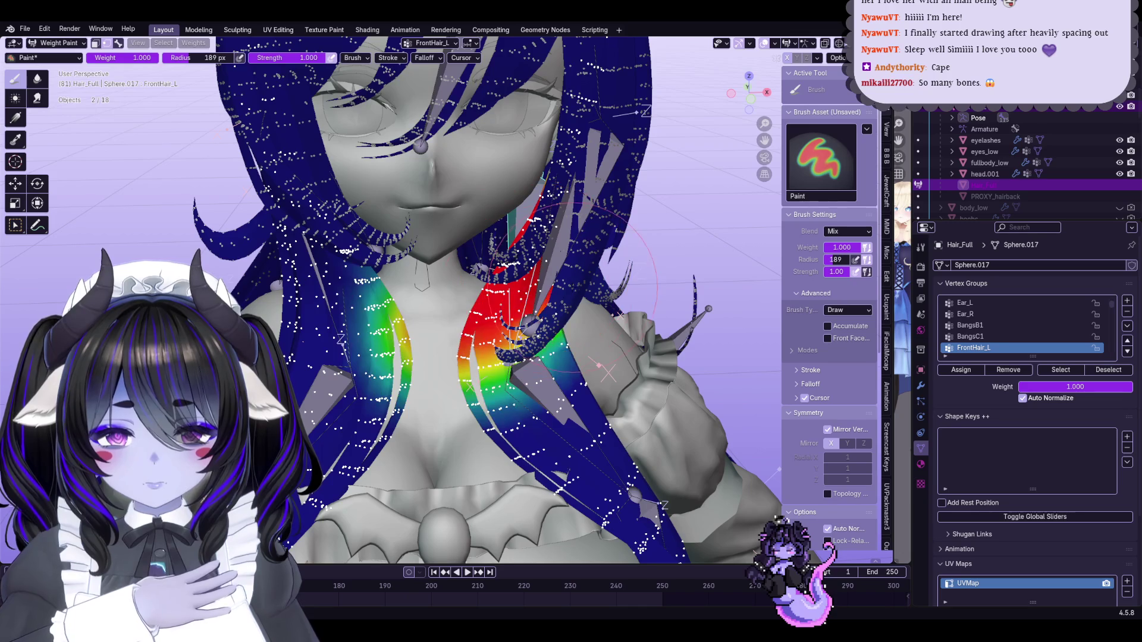
{"action": "key", "text": "ctrl+z"}
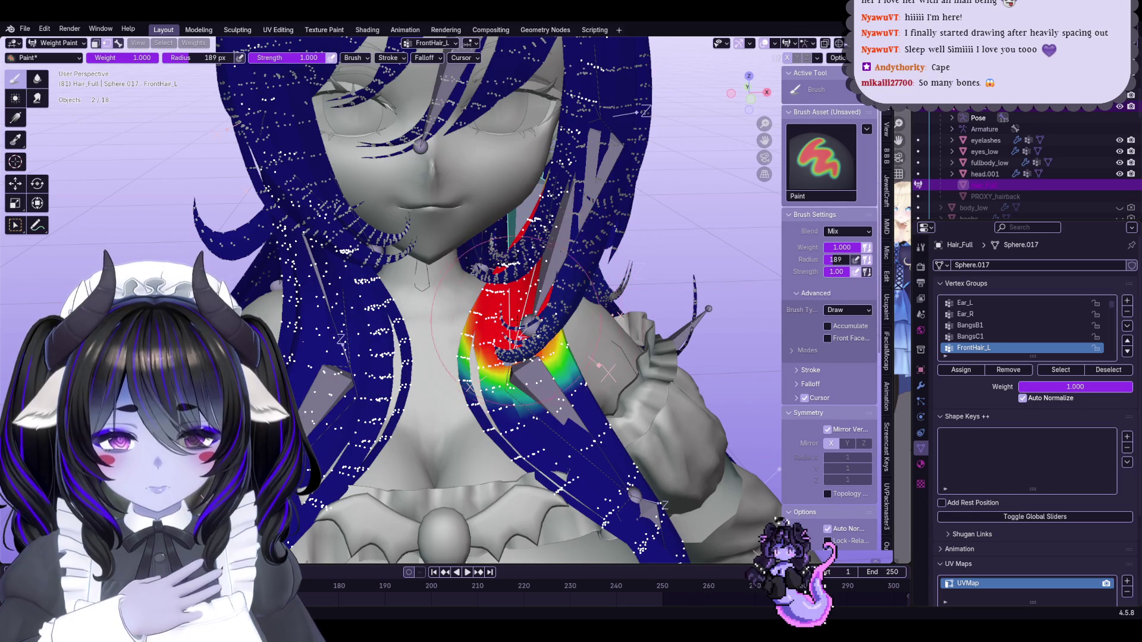
Test-rotate the FrontHair_L bone from a front view to check its weights
{"action": "scroll", "coordinate": [508, 324], "scroll_direction": "down", "scroll_amount": 4}
{"action": "middle_click_drag", "start_coordinate": [509, 324], "coordinate": [628, 247]}
{"action": "key", "text": "r"}
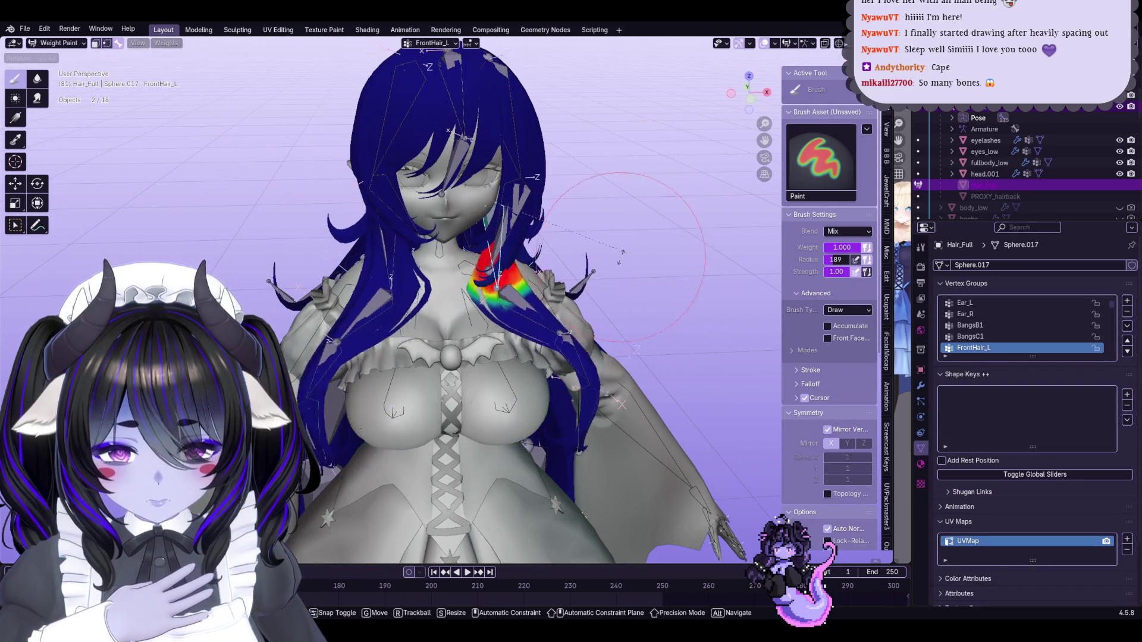
{"action": "key", "text": "Escape"}
{"action": "scroll", "coordinate": [514, 302], "scroll_direction": "up", "scroll_amount": 3}
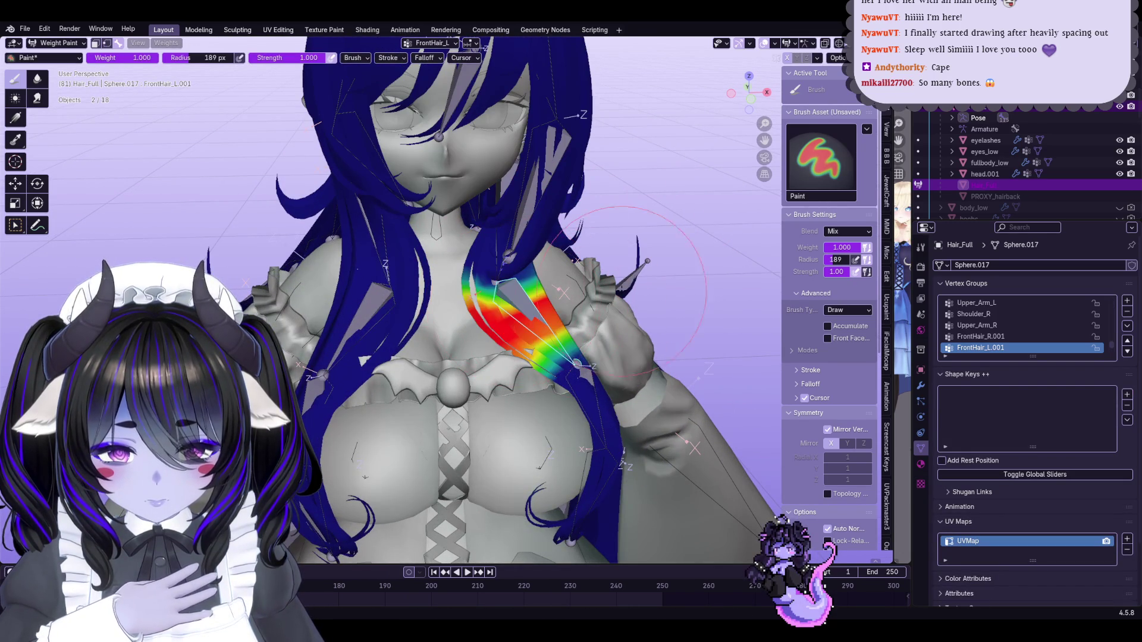
{"action": "left_click", "coordinate": [508, 250], "text": "ctrl"}
{"action": "key", "text": "r"}
{"action": "key", "text": "Escape"}
{"action": "scroll", "coordinate": [542, 262], "scroll_direction": "up", "scroll_amount": 5}
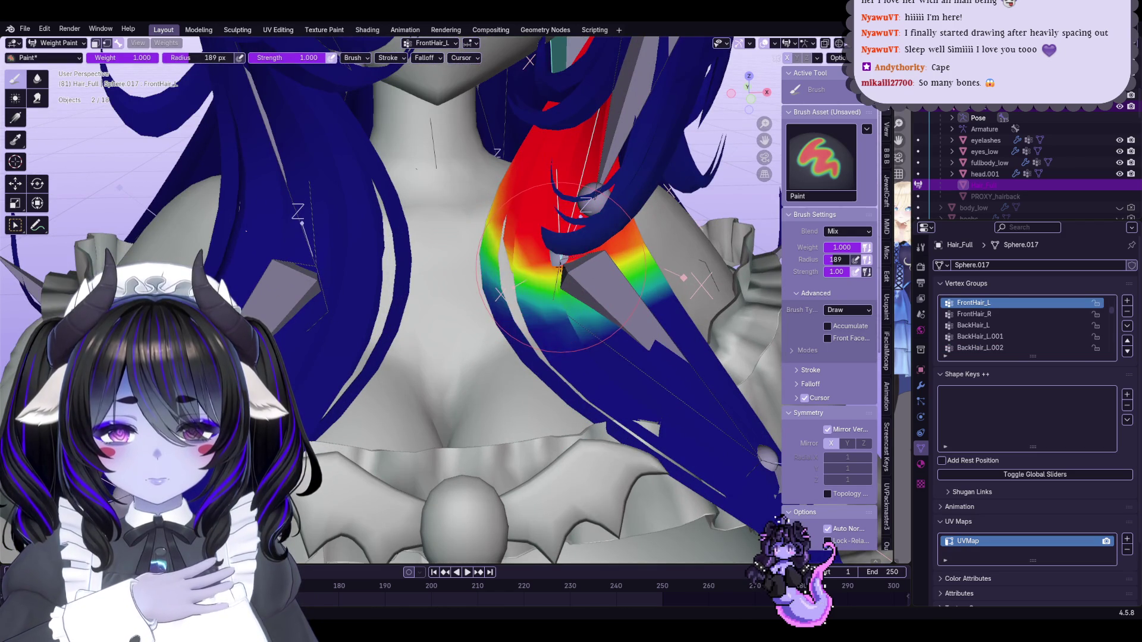
{"action": "scroll", "coordinate": [561, 269], "scroll_direction": "down", "scroll_amount": 3}
Turn vertex masking off, select FrontHair_R and confirm a test bend of its strand
{"action": "key", "text": "q"}
{"action": "left_click", "coordinate": [568, 309]}
{"action": "key", "text": "q"}
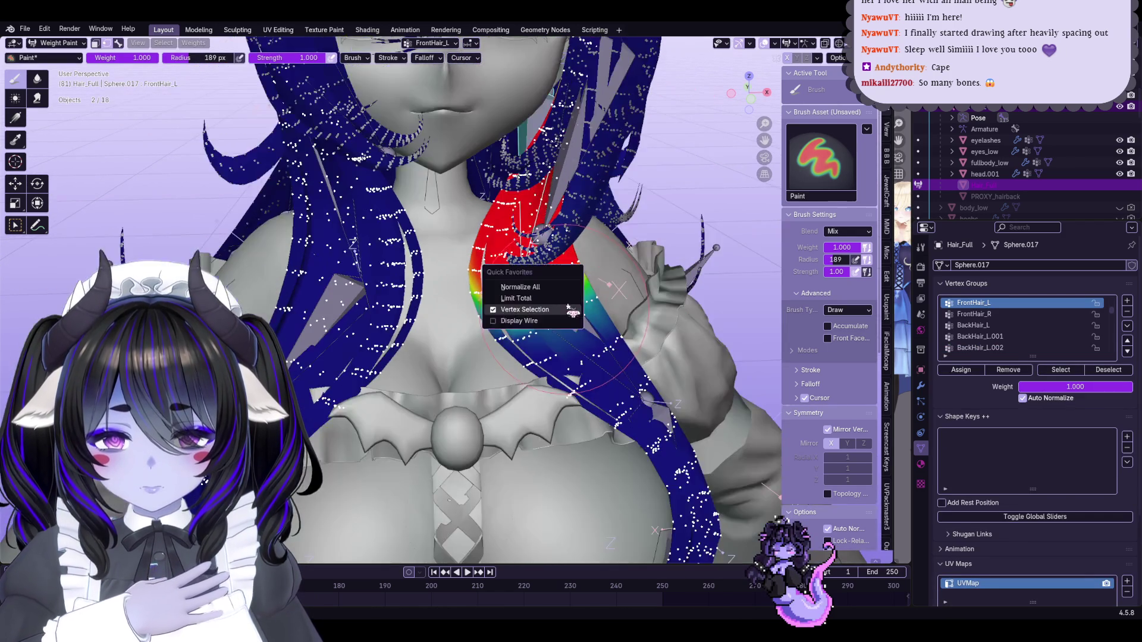
{"action": "left_click", "coordinate": [568, 310]}
{"action": "scroll", "coordinate": [569, 312], "scroll_direction": "up", "scroll_amount": 3}
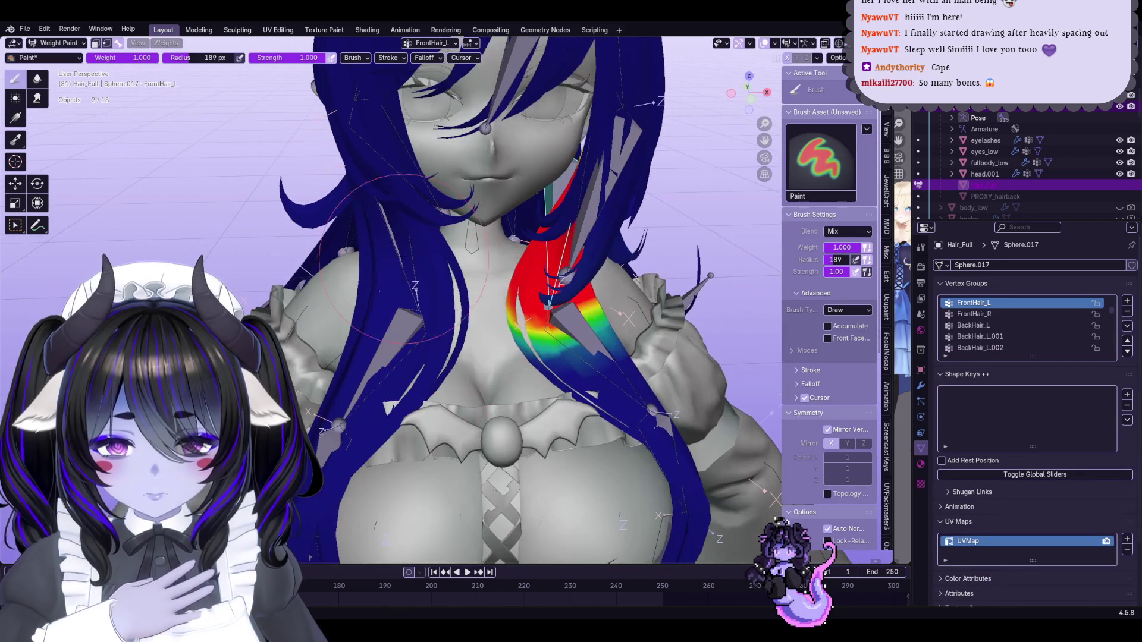
{"action": "left_click", "coordinate": [411, 283], "text": "ctrl"}
{"action": "scroll", "coordinate": [500, 345], "scroll_direction": "up", "scroll_amount": 2}
{"action": "key", "text": "r"}
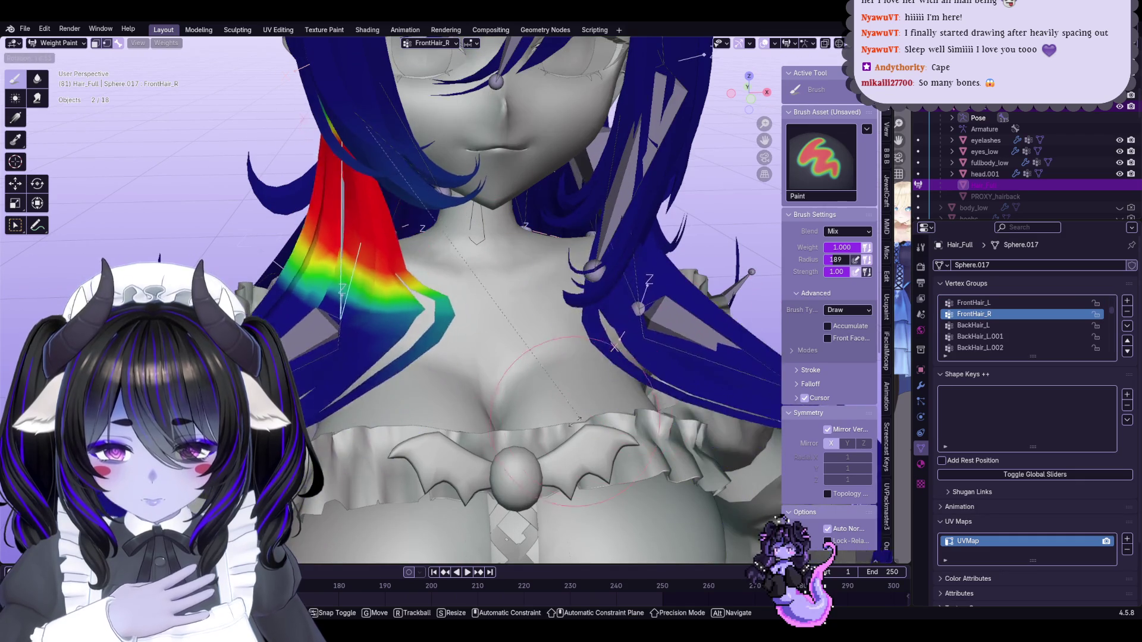
{"action": "left_click", "coordinate": [589, 412]}
Make FrontHair_R.001 the active weight group and switch to the Blur brush
{"action": "left_click", "coordinate": [372, 387], "text": "ctrl"}
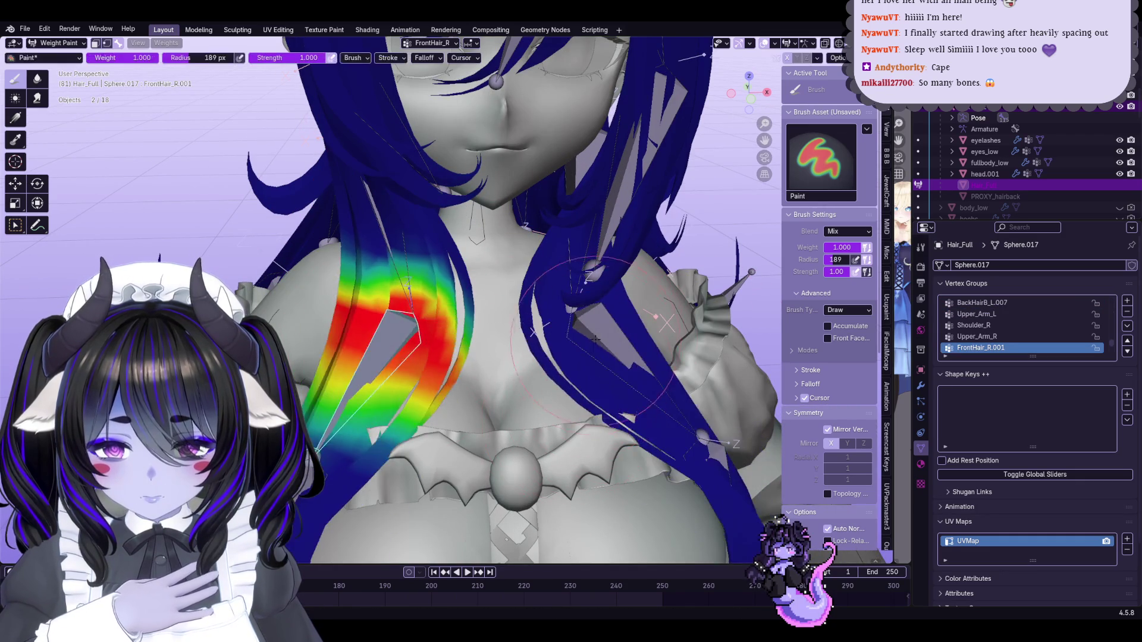
{"action": "left_click", "coordinate": [416, 325], "text": "ctrl"}
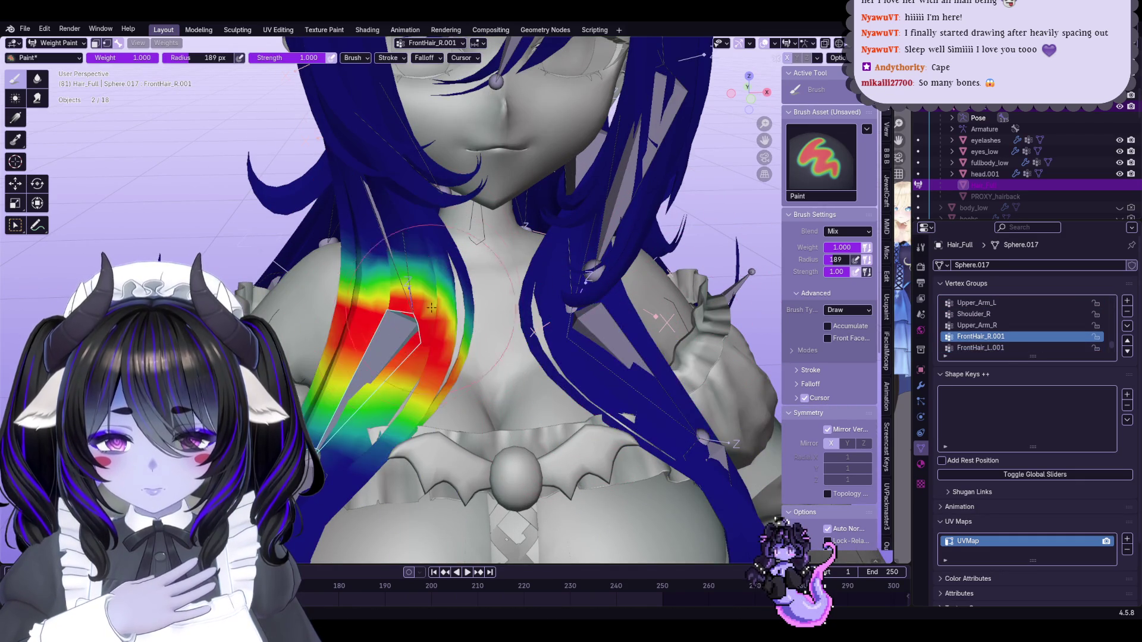
{"action": "left_click", "coordinate": [37, 79]}
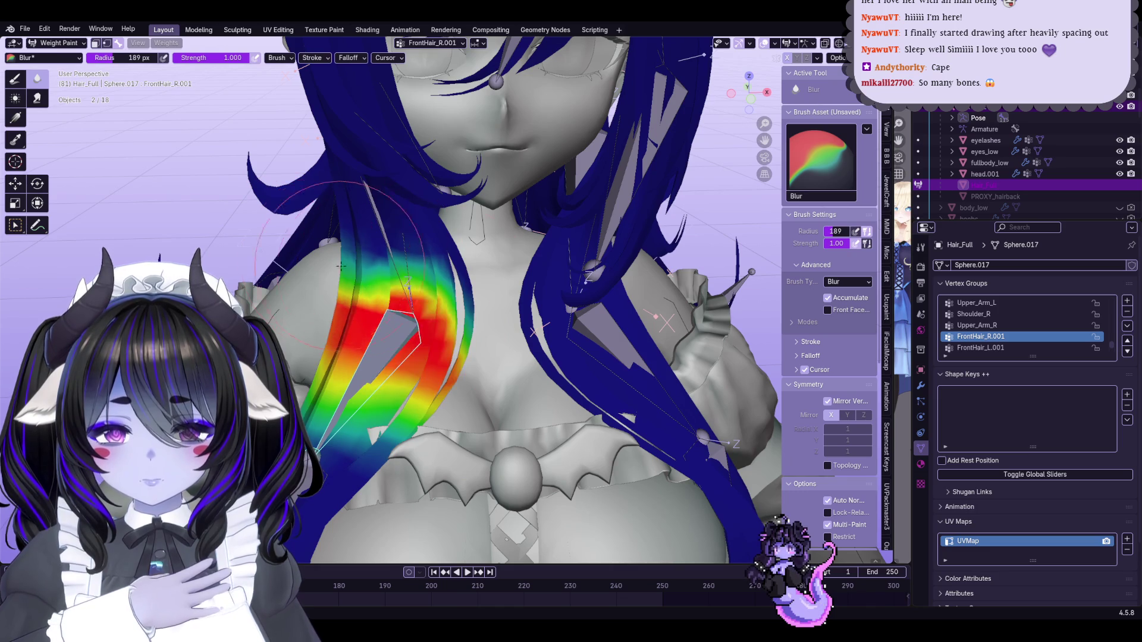
Switch to the Smear brush and select FrontHair_R.002, then FrontHair_R.003 at the tip
{"action": "left_click", "coordinate": [37, 97]}
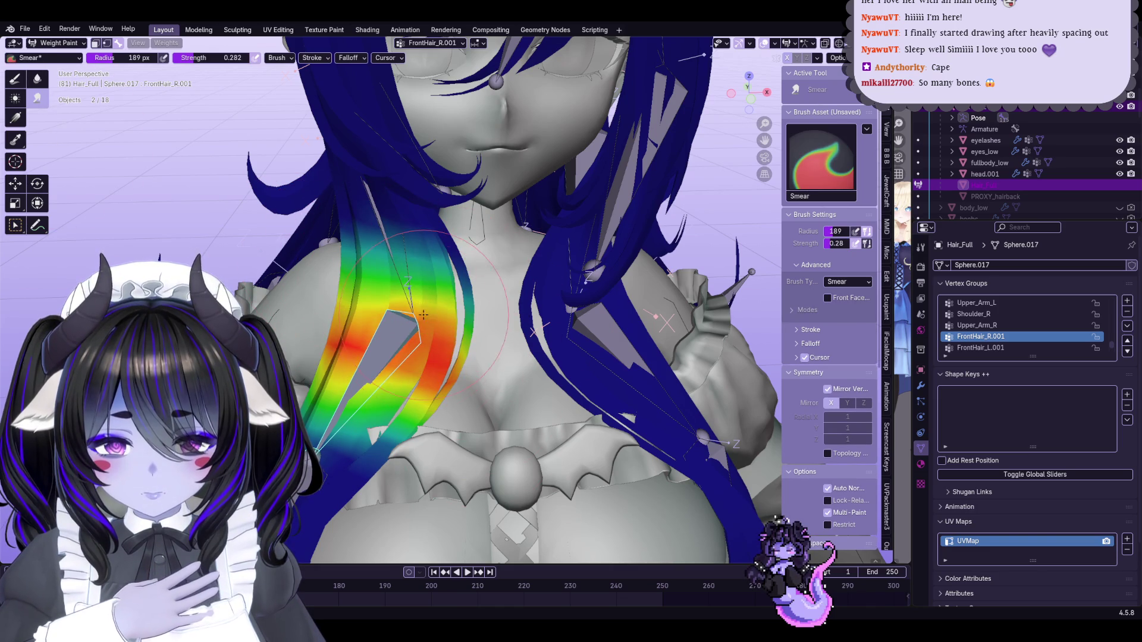
{"action": "scroll", "coordinate": [370, 373], "scroll_direction": "down", "scroll_amount": 5}
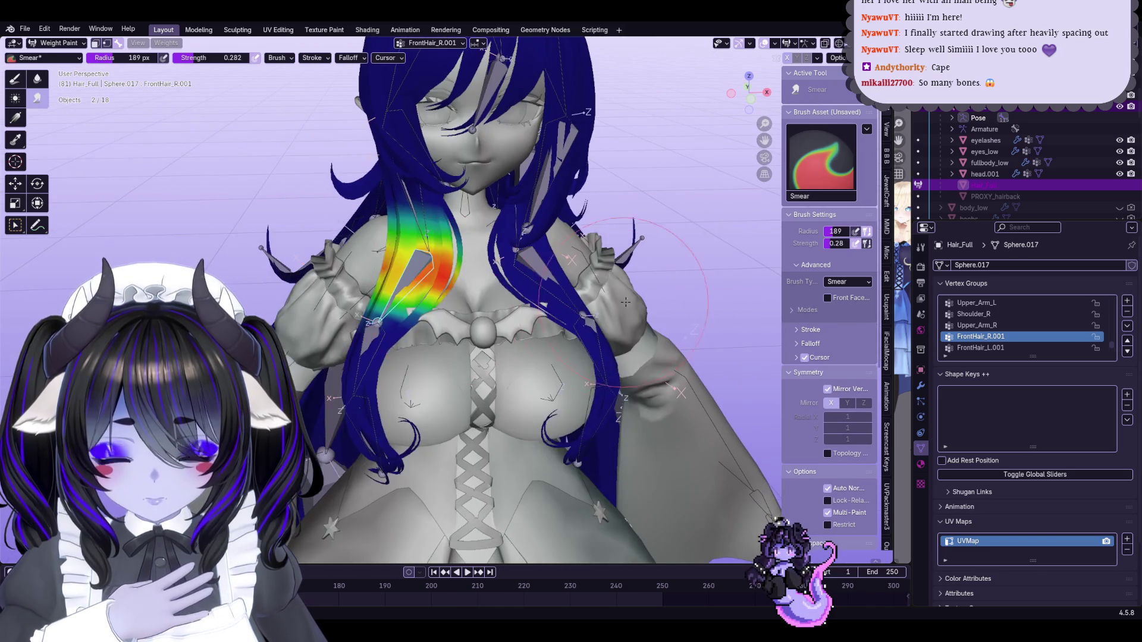
{"action": "left_click", "coordinate": [376, 322], "text": "ctrl"}
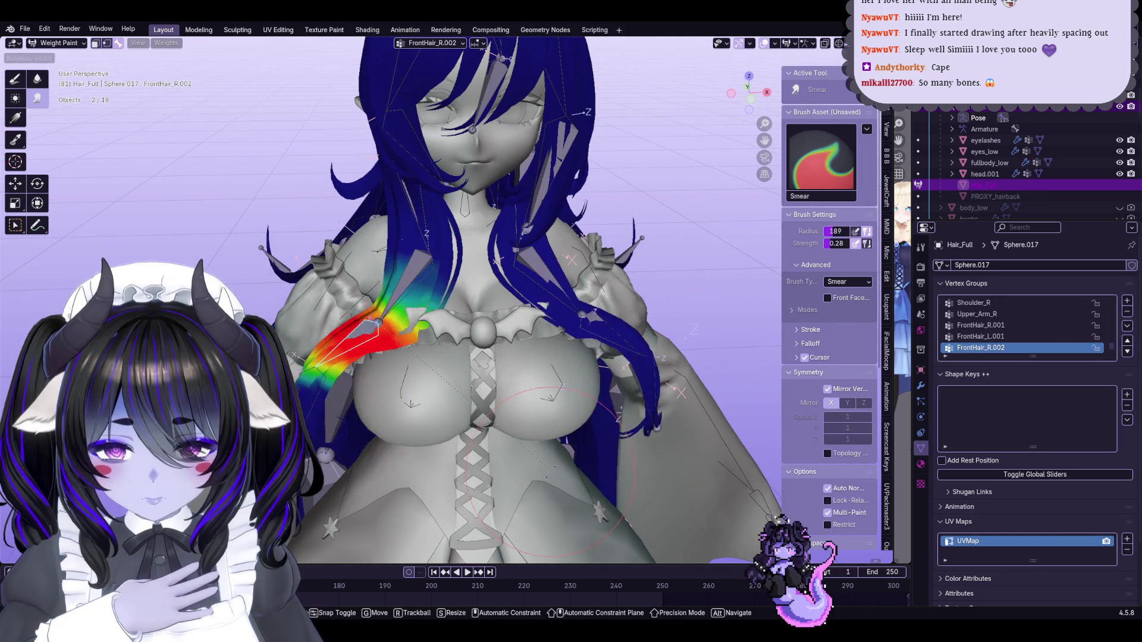
{"action": "middle_click_drag", "start_coordinate": [550, 397], "coordinate": [554, 347], "text": "shift"}
{"action": "left_click", "coordinate": [386, 368], "text": "ctrl"}
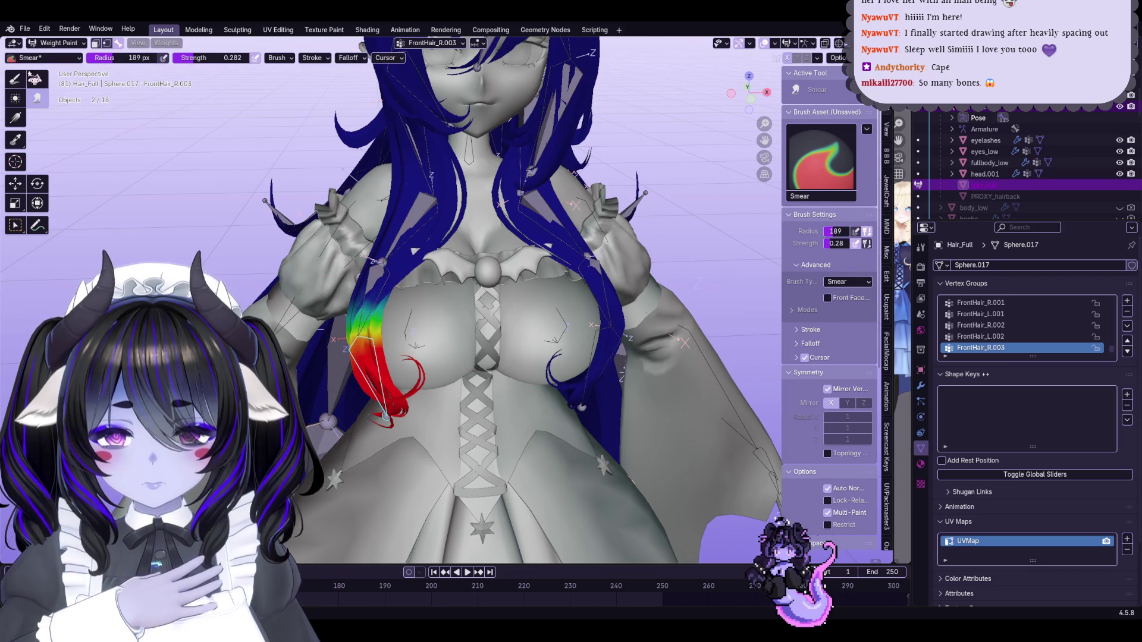
Select FrontHair_L.003 on the left strand, enable vertex selection masking, and use the Blur brush
{"action": "left_click", "coordinate": [35, 77]}
{"action": "middle_click_drag", "start_coordinate": [598, 296], "coordinate": [595, 304], "text": "shift"}
{"action": "left_click", "coordinate": [594, 305], "text": "ctrl"}
{"action": "left_click", "coordinate": [596, 364], "text": "ctrl"}
{"action": "middle_click_drag", "start_coordinate": [619, 350], "coordinate": [570, 361], "text": "shift"}
{"action": "left_click", "coordinate": [15, 82]}
{"action": "scroll", "coordinate": [476, 342], "scroll_direction": "up", "scroll_amount": 3}
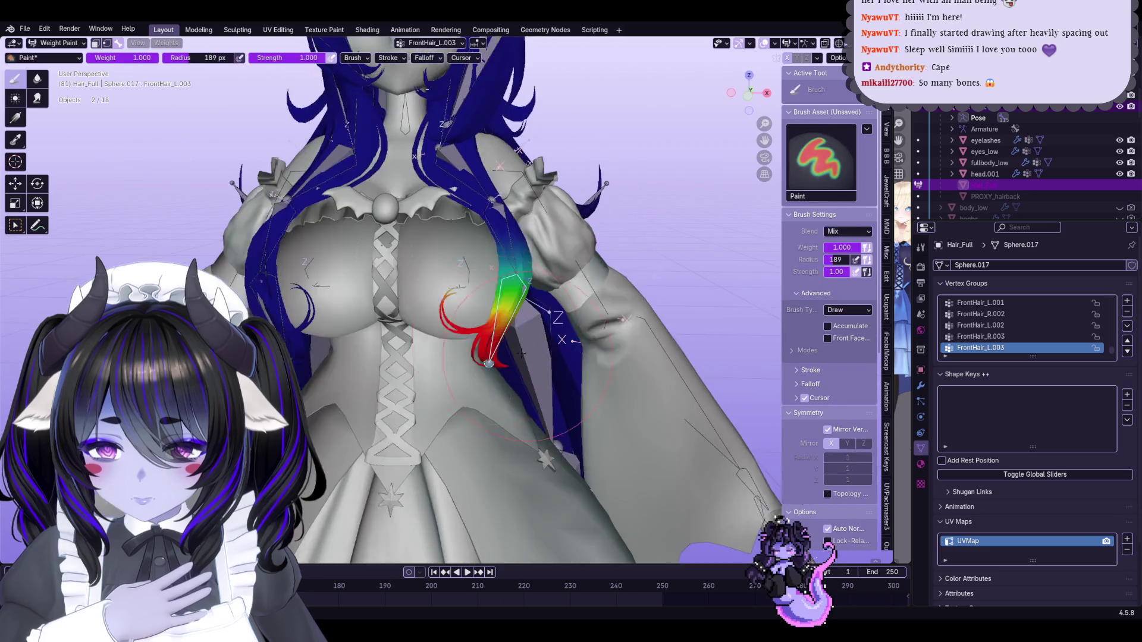
{"action": "right_click", "coordinate": [475, 342]}
{"action": "left_click", "coordinate": [476, 357]}
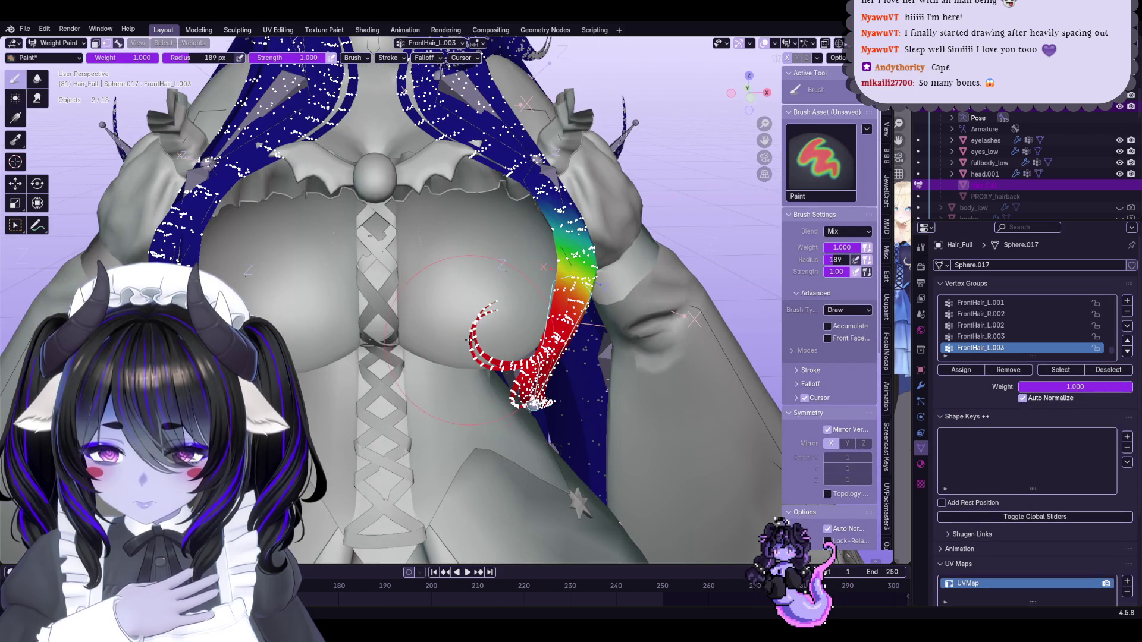
{"action": "left_click", "coordinate": [37, 78]}
Test-bend FrontHair_L.003 and FrontHair_L.002 to check the left strand's weights
{"action": "key", "text": "r"}
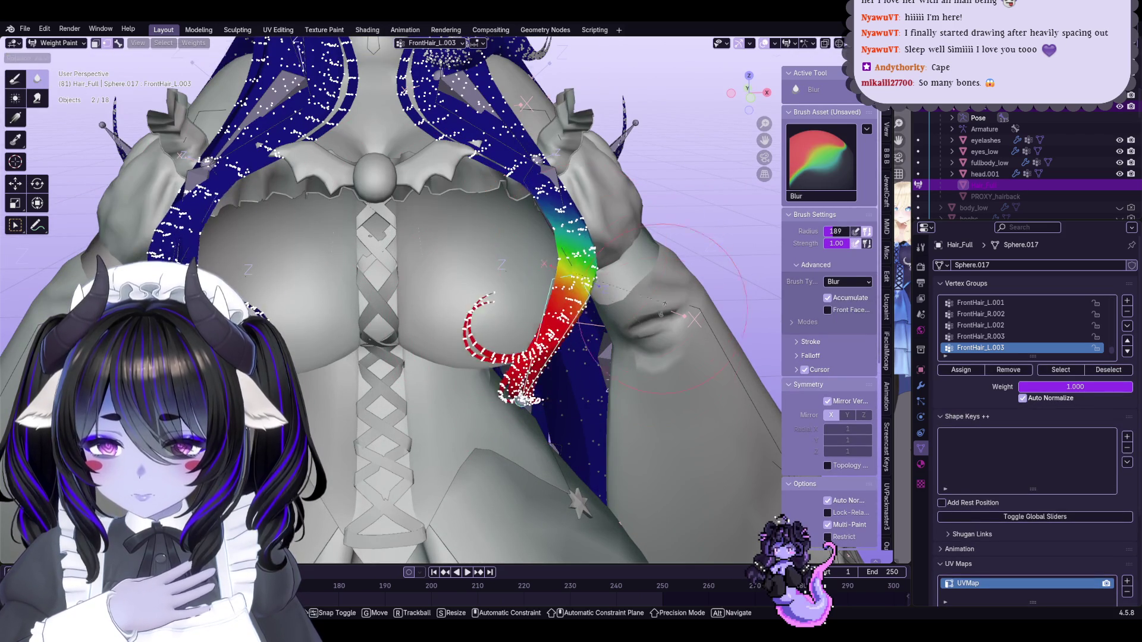
{"action": "left_click", "coordinate": [613, 368]}
{"action": "middle_click_drag", "start_coordinate": [613, 368], "coordinate": [684, 312]}
{"action": "left_click", "coordinate": [639, 310], "text": "ctrl+alt"}
{"action": "left_click", "coordinate": [619, 280]}
{"action": "key", "text": "r"}
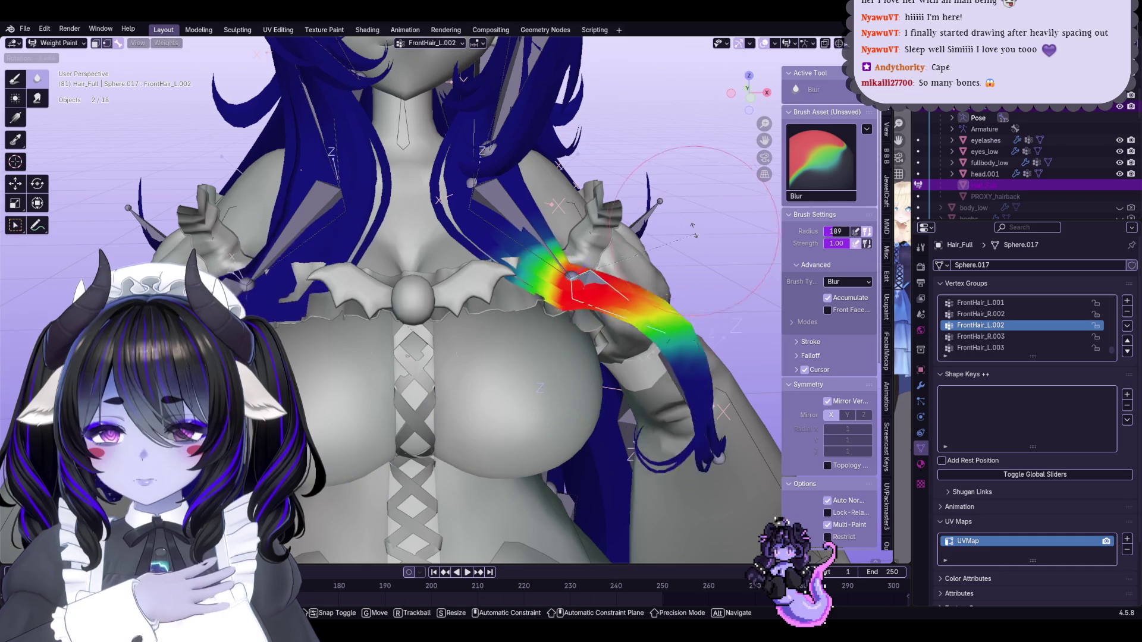
{"action": "key", "text": "Escape"}
Test-rotate FrontHair_L.001 and FrontHair_L to check the upper left strand bending
{"action": "middle_click_drag", "start_coordinate": [695, 238], "coordinate": [696, 324], "text": "shift"}
{"action": "left_click", "coordinate": [595, 316], "text": "ctrl+alt"}
{"action": "key", "text": "r"}
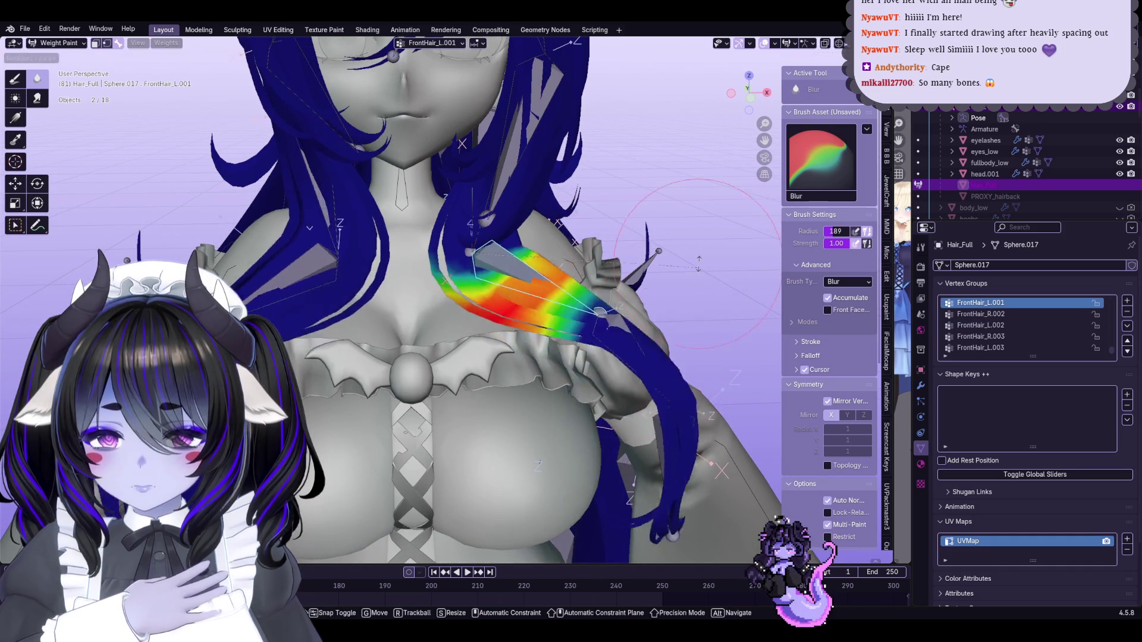
{"action": "key", "text": "Escape"}
{"action": "middle_click_drag", "start_coordinate": [695, 275], "coordinate": [699, 393], "text": "shift"}
{"action": "left_click", "coordinate": [467, 297], "text": "ctrl+alt"}
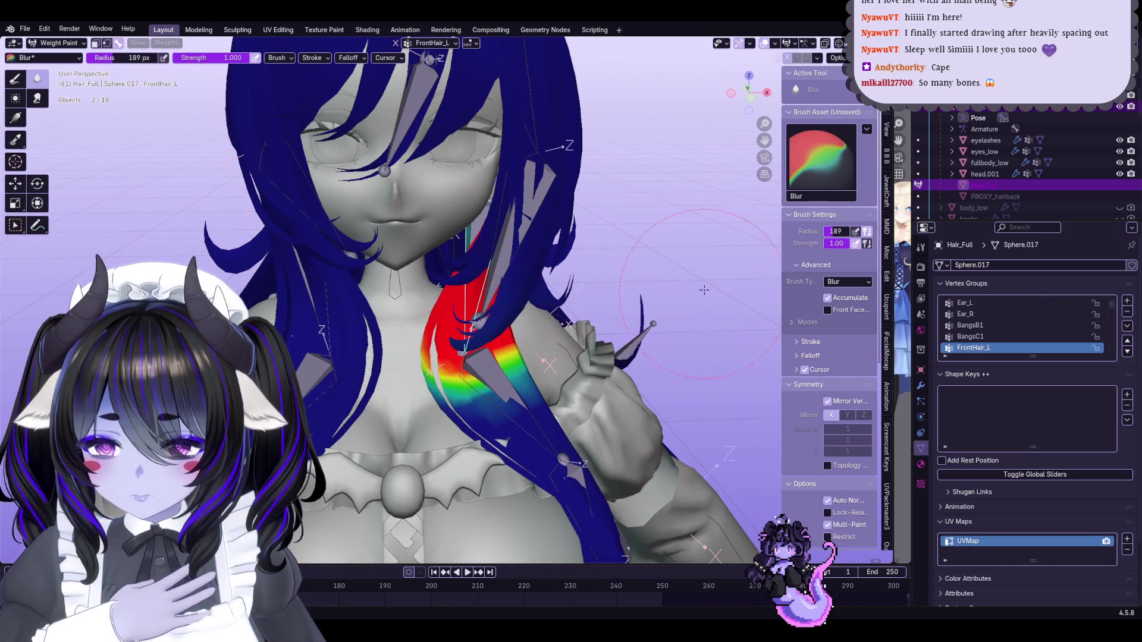
{"action": "key", "text": "r"}
{"action": "key", "text": "Escape"}
{"action": "key", "text": "r"}
{"action": "key", "text": "Escape"}
Select FrontHair_R and smear its weight gradient along the right front strand from behind
{"action": "left_click", "coordinate": [637, 316], "text": "ctrl+alt"}
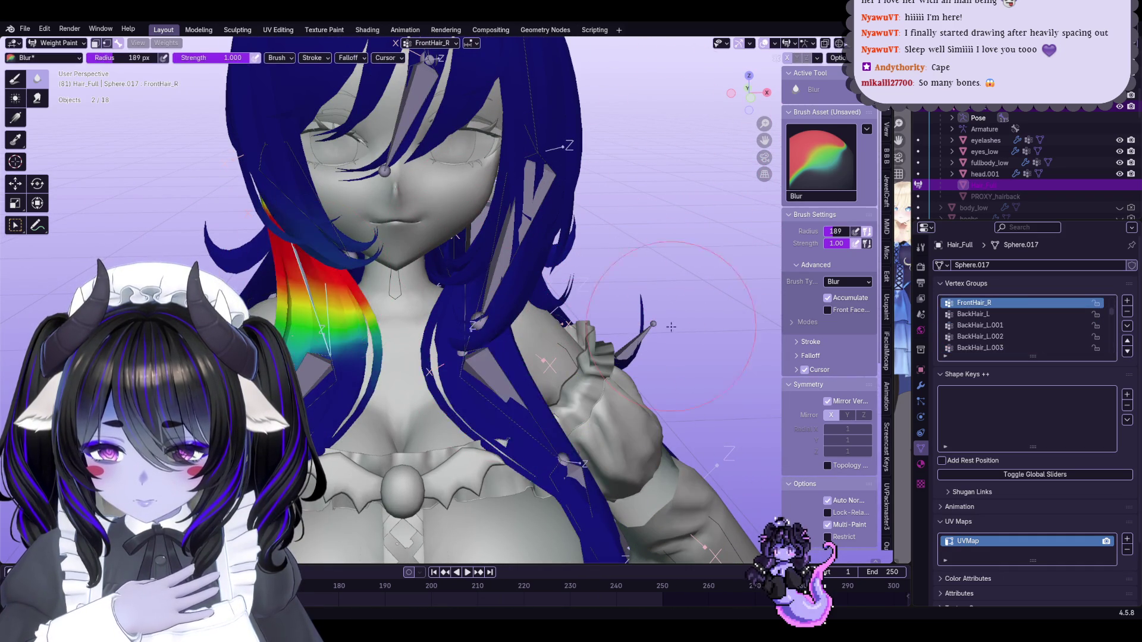
{"action": "mouse_move", "coordinate": [637, 316]}
{"action": "middle_mouse_down"}
{"action": "mouse_move", "coordinate": [650, 404]}
{"action": "mouse_move", "coordinate": [558, 359]}
{"action": "middle_mouse_up"}
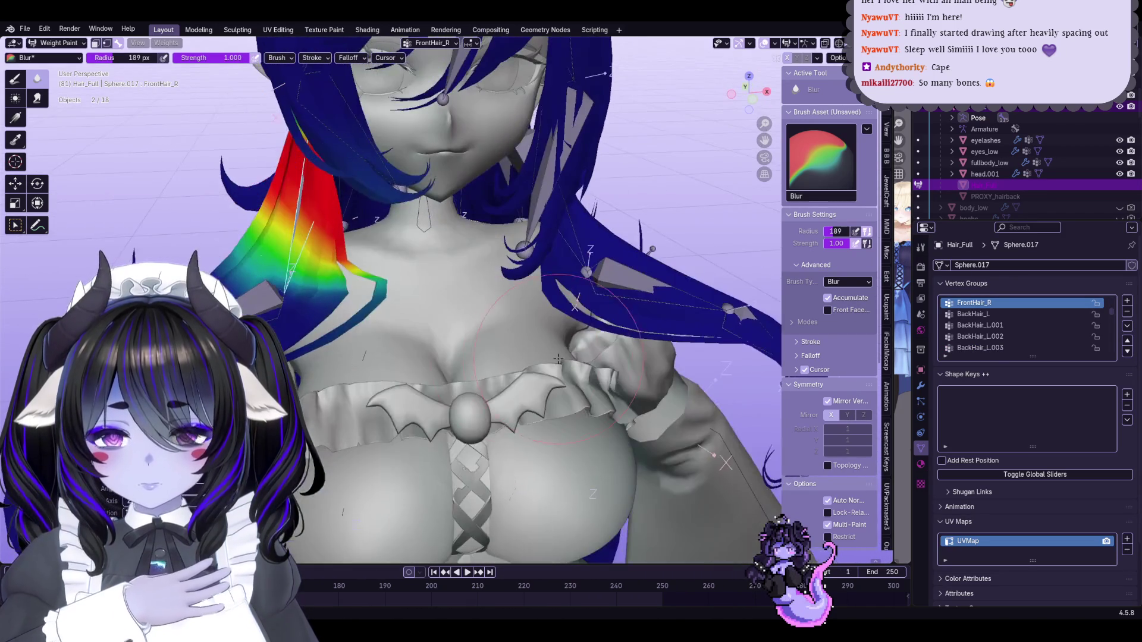
{"action": "middle_click_drag", "start_coordinate": [438, 357], "coordinate": [410, 339]}
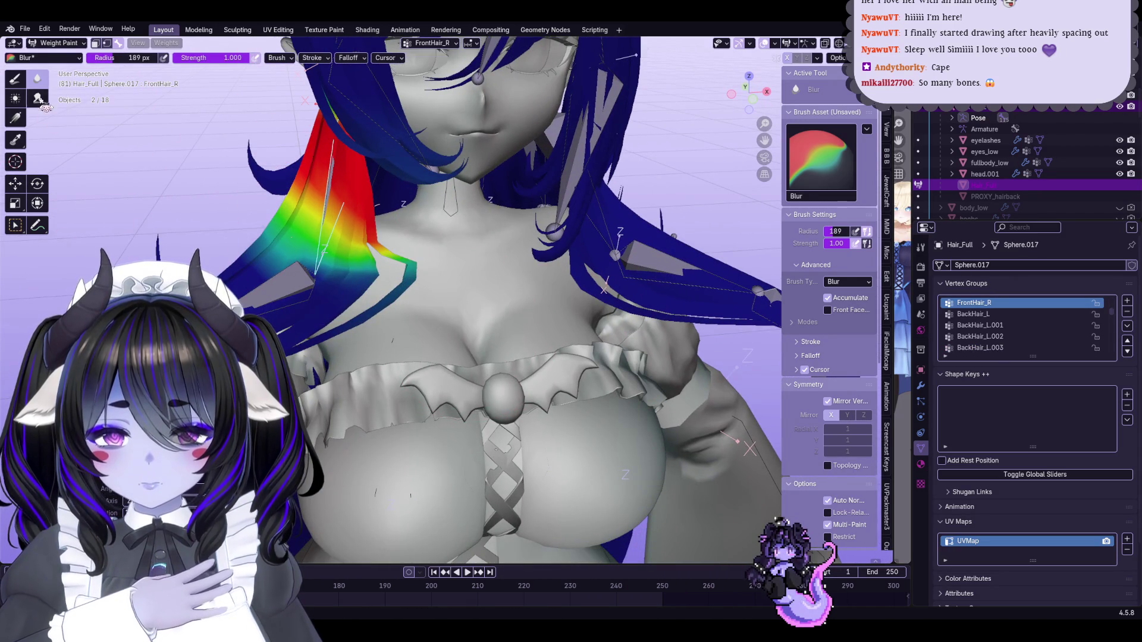
{"action": "left_click", "coordinate": [38, 99]}
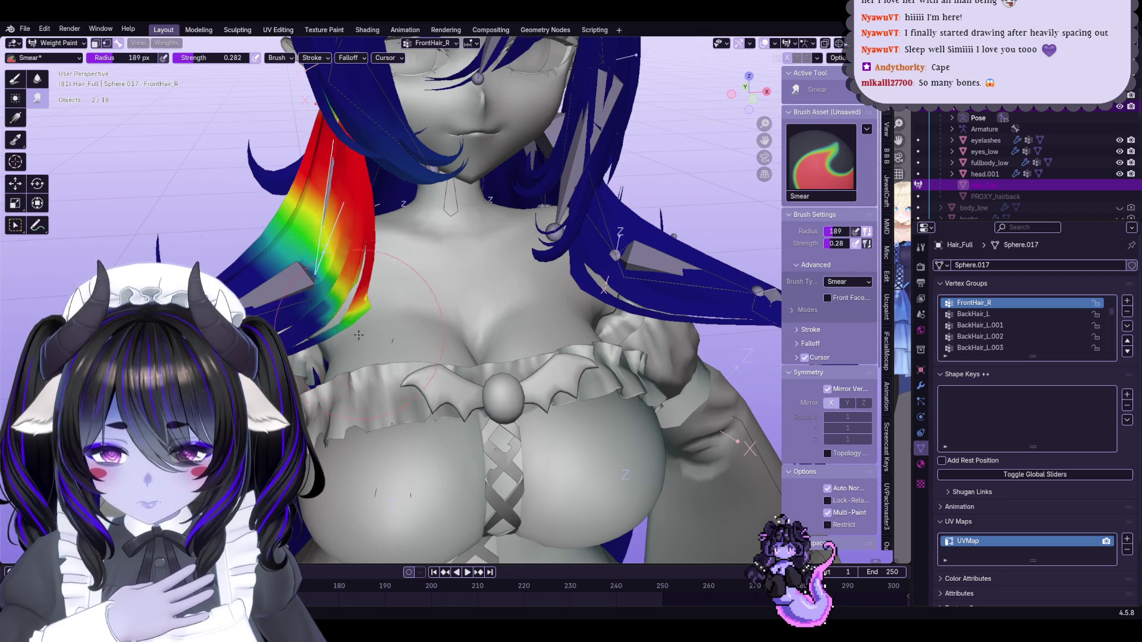
{"action": "left_click_drag", "start_coordinate": [370, 296], "coordinate": [273, 250]}
{"action": "left_click", "coordinate": [38, 79]}
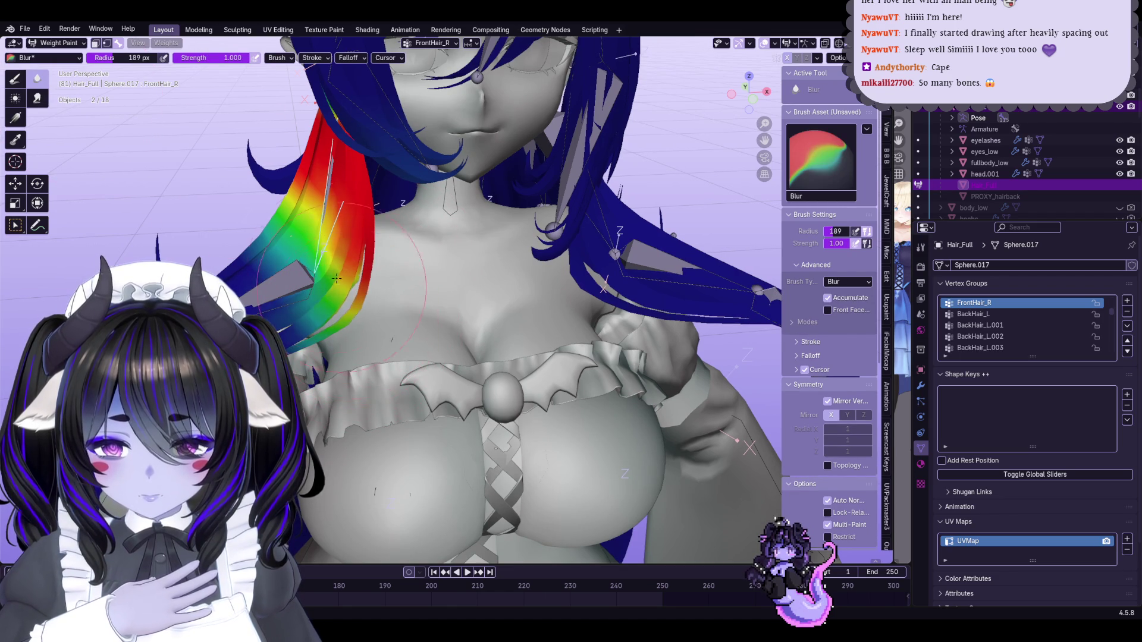
{"action": "left_click", "coordinate": [37, 98]}
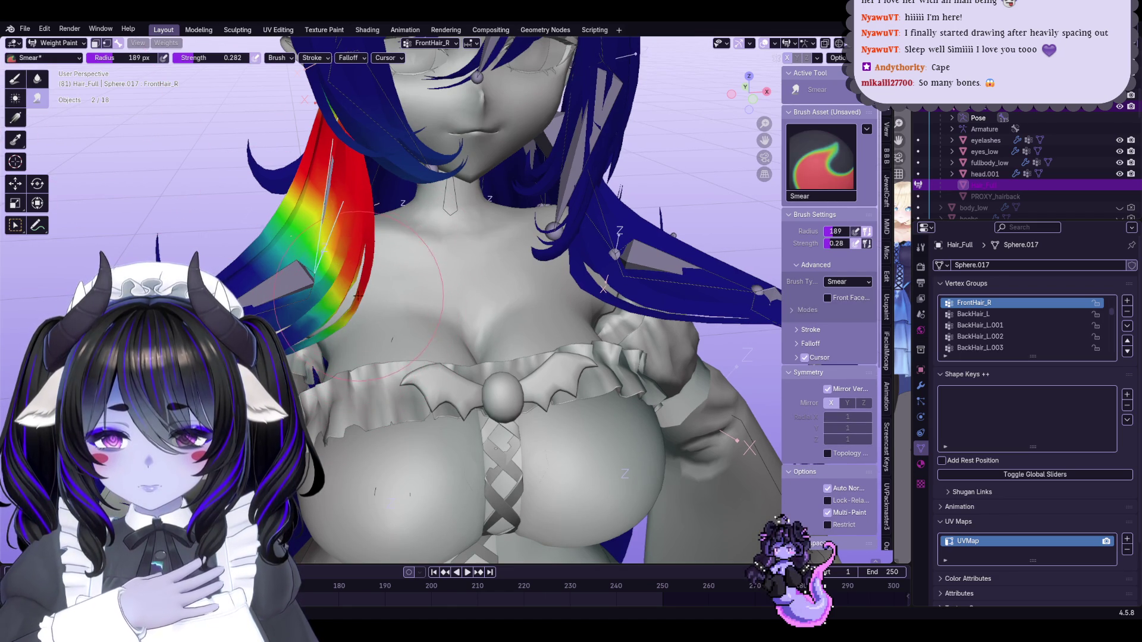
{"action": "left_click", "coordinate": [38, 79]}
{"action": "mouse_move", "coordinate": [505, 249]}
{"action": "middle_mouse_down"}
{"action": "mouse_move", "coordinate": [576, 236]}
{"action": "mouse_move", "coordinate": [404, 319]}
{"action": "middle_mouse_up"}
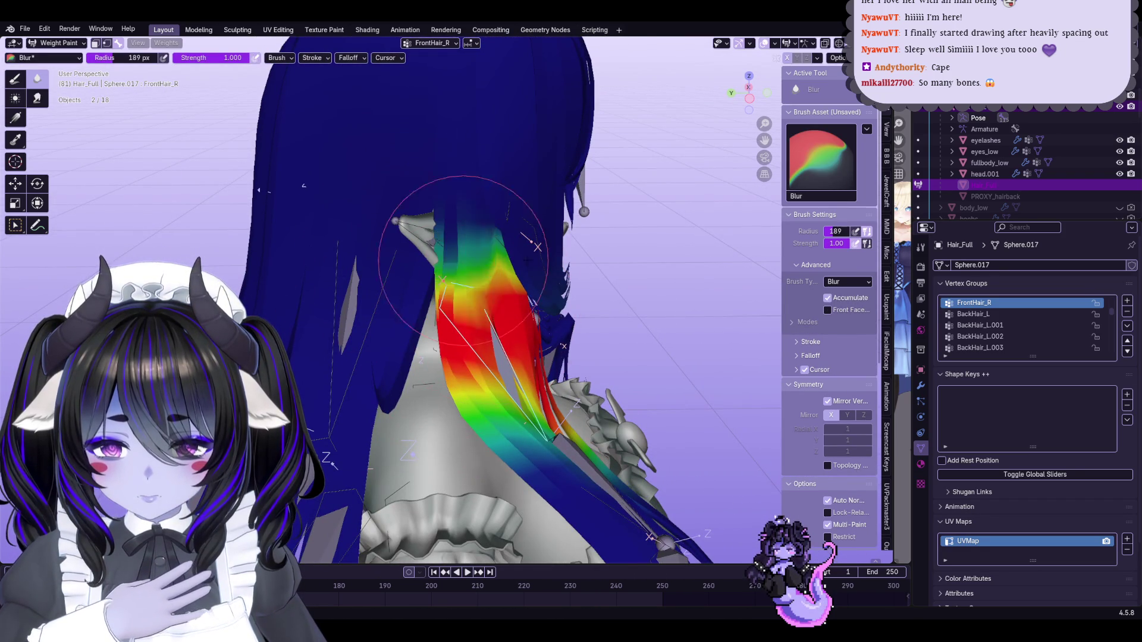
Blur the FrontHair_R weights at the top of the strand, viewed from behind
{"action": "middle_click_drag", "start_coordinate": [428, 263], "coordinate": [280, 259]}
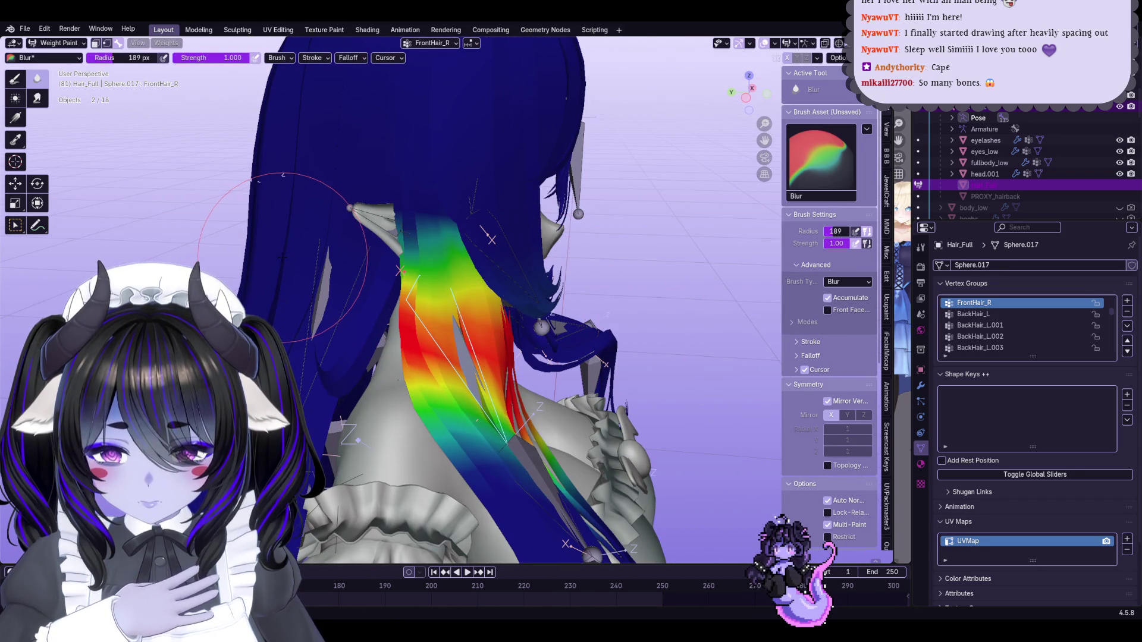
{"action": "left_click_drag", "start_coordinate": [434, 247], "coordinate": [452, 242]}
{"action": "left_click", "coordinate": [37, 98]}
{"action": "mouse_move", "coordinate": [441, 274]}
{"action": "middle_mouse_down"}
{"action": "mouse_move", "coordinate": [547, 253]}
{"action": "mouse_move", "coordinate": [587, 191]}
{"action": "middle_mouse_up"}
{"action": "left_click", "coordinate": [37, 78]}
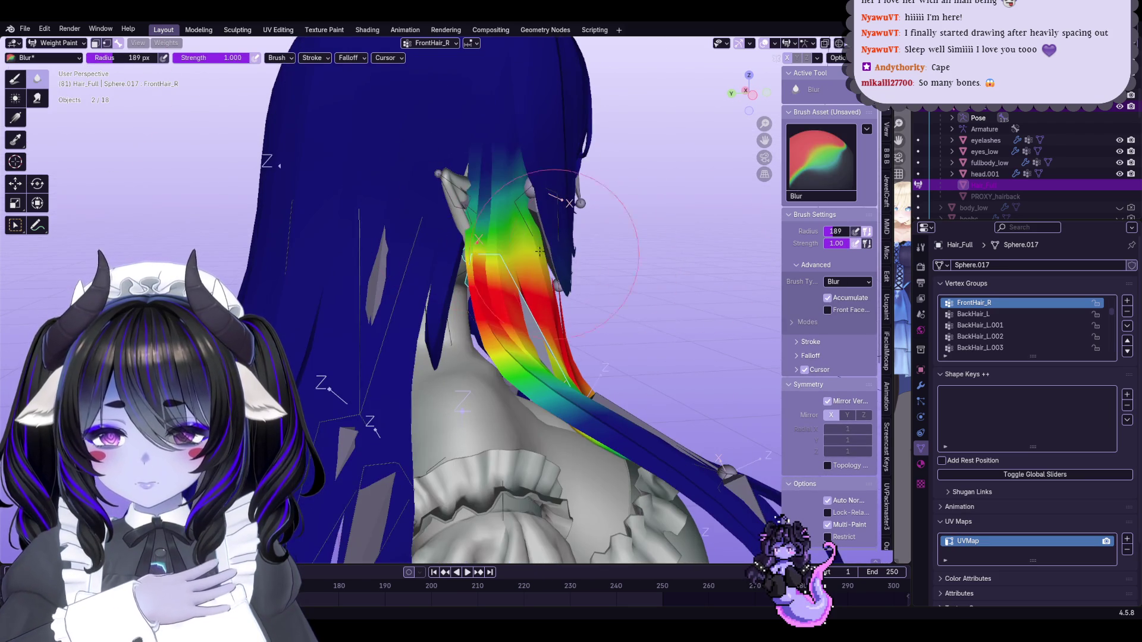
{"action": "mouse_move", "coordinate": [612, 242]}
{"action": "middle_mouse_down"}
{"action": "mouse_move", "coordinate": [528, 278]}
{"action": "mouse_move", "coordinate": [360, 263]}
{"action": "middle_mouse_up"}
Review the FrontHair_R.001 and FrontHair_R.002 weights on the right strand
{"action": "left_click", "coordinate": [360, 264], "text": "ctrl"}
{"action": "scroll", "coordinate": [361, 264], "scroll_direction": "up", "scroll_amount": 4}
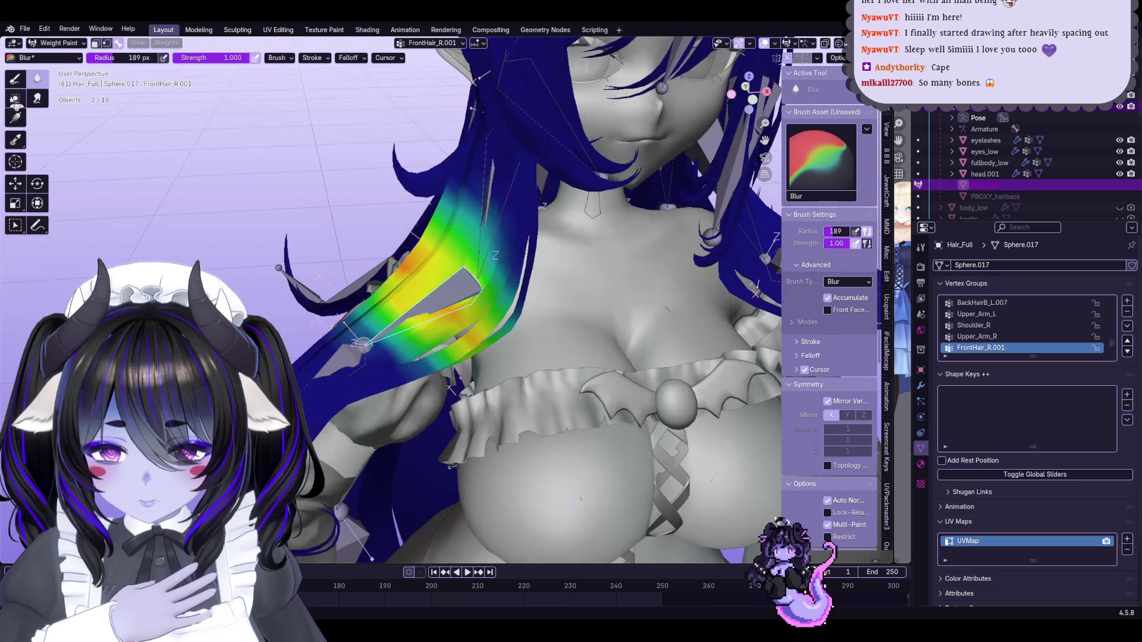
{"action": "left_click", "coordinate": [360, 348], "text": "ctrl"}
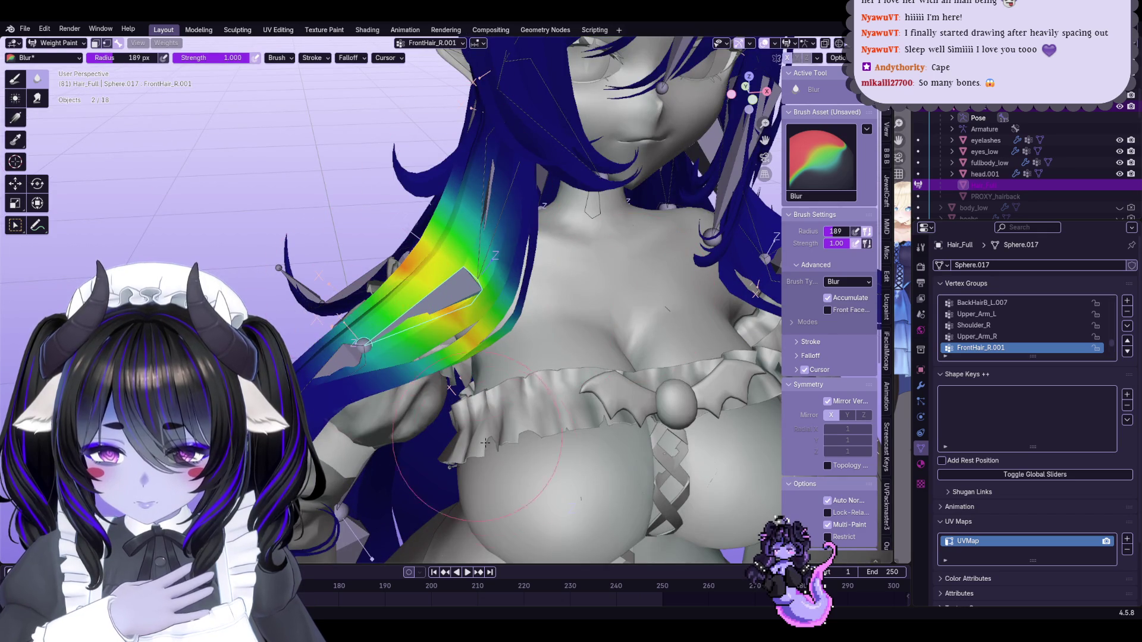
{"action": "middle_click_drag", "start_coordinate": [360, 348], "coordinate": [340, 359]}
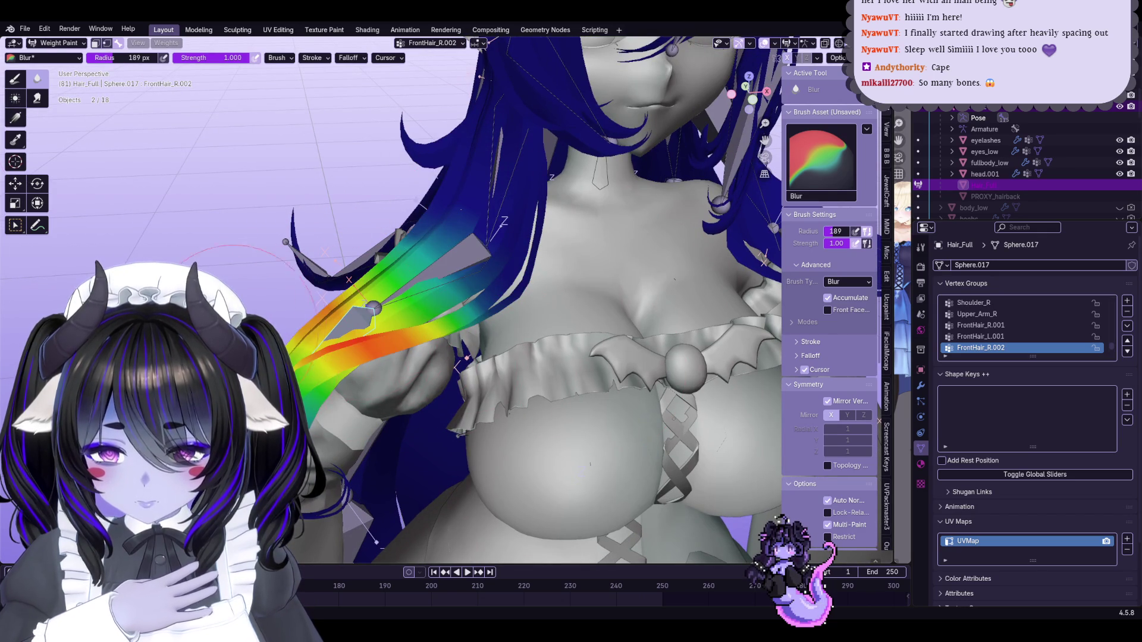
{"action": "middle_click_drag", "start_coordinate": [237, 352], "coordinate": [417, 364]}
{"action": "mouse_move", "coordinate": [315, 361]}
{"action": "middle_mouse_down"}
{"action": "mouse_move", "coordinate": [381, 333]}
{"action": "mouse_move", "coordinate": [464, 358]}
{"action": "middle_mouse_up"}
Select FrontHair_R.003, then make Upper_Arm_L the active vertex group
{"action": "left_click", "coordinate": [381, 333], "text": "ctrl"}
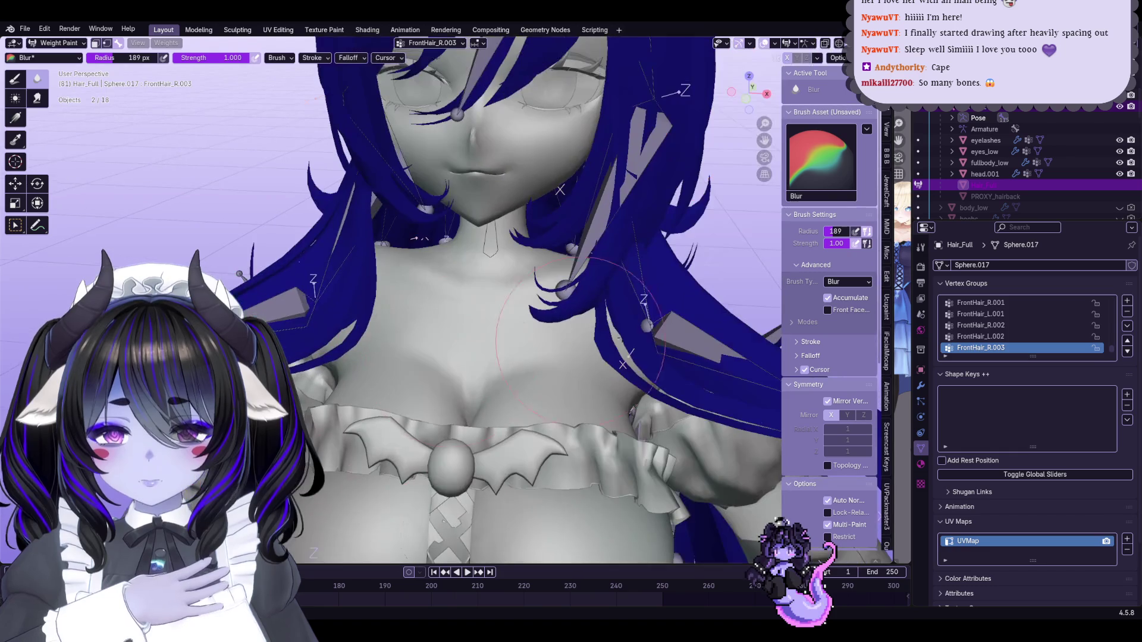
{"action": "scroll", "coordinate": [995, 327], "scroll_direction": "up", "scroll_amount": 3}
{"action": "left_click", "coordinate": [1015, 337]}
{"action": "scroll", "coordinate": [535, 298], "scroll_direction": "down", "scroll_amount": 5}
{"action": "mouse_move", "coordinate": [536, 297]}
{"action": "middle_mouse_down"}
{"action": "mouse_move", "coordinate": [333, 306]}
{"action": "mouse_move", "coordinate": [547, 299]}
{"action": "mouse_move", "coordinate": [1134, 325]}
{"action": "middle_mouse_up"}
Delete the Upper_Arm_L, Shoulder_R and Upper_Arm_R vertex groups from the hair mesh
{"action": "left_click", "coordinate": [1127, 311]}
{"action": "left_click", "coordinate": [1127, 311]}
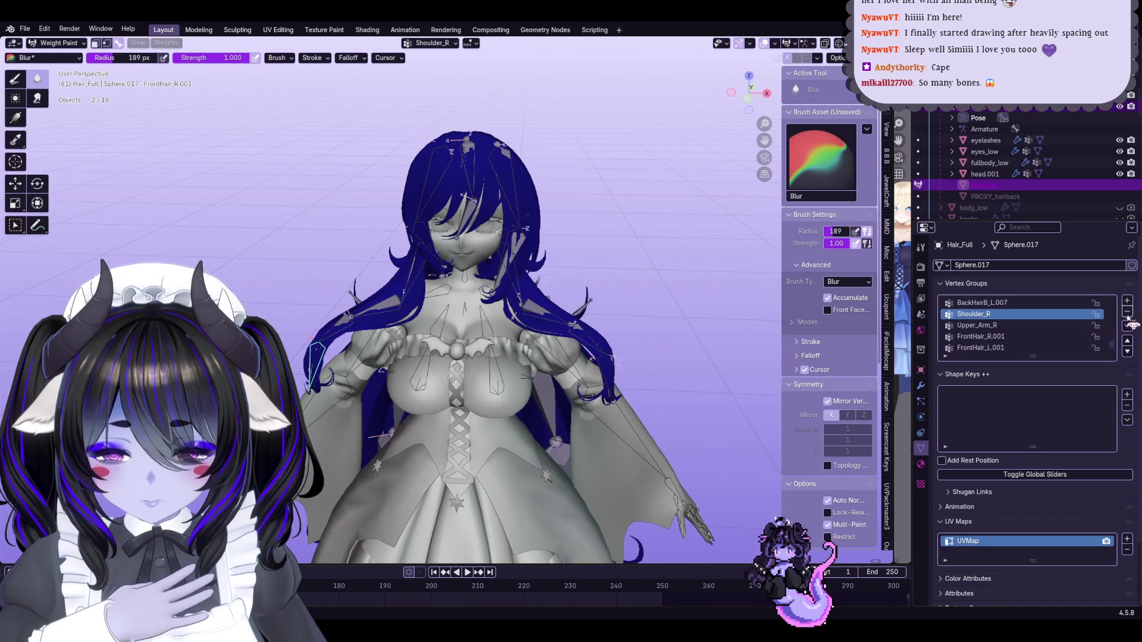
{"action": "left_click", "coordinate": [1077, 325]}
{"action": "left_click", "coordinate": [1071, 314]}
{"action": "left_click", "coordinate": [1127, 313]}
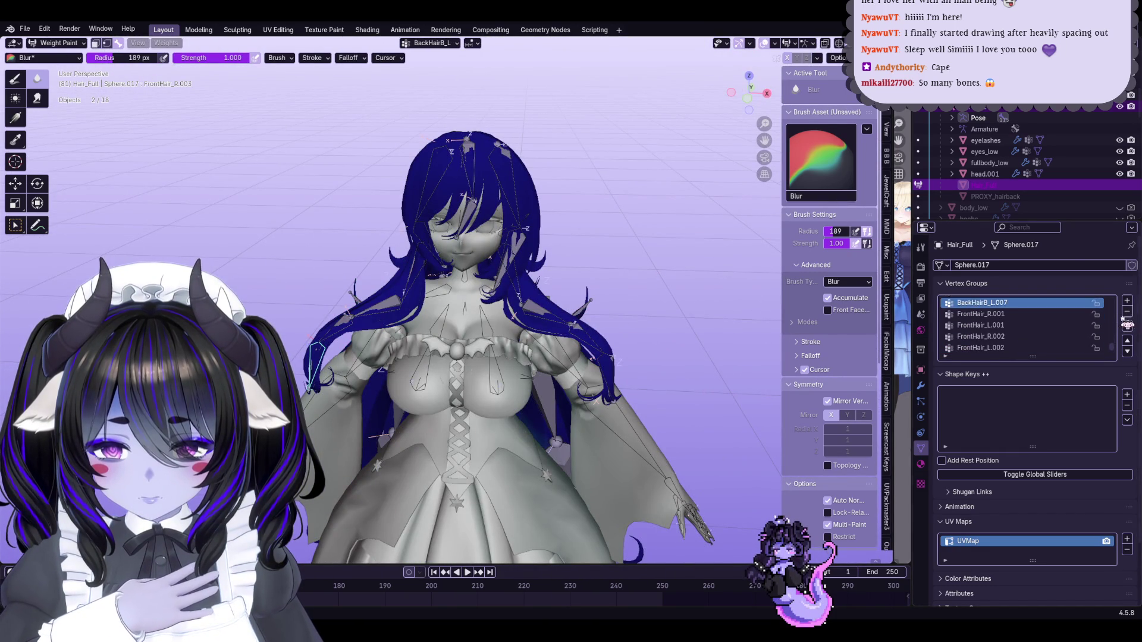
{"action": "scroll", "coordinate": [1033, 350], "scroll_direction": "up", "scroll_amount": 3}
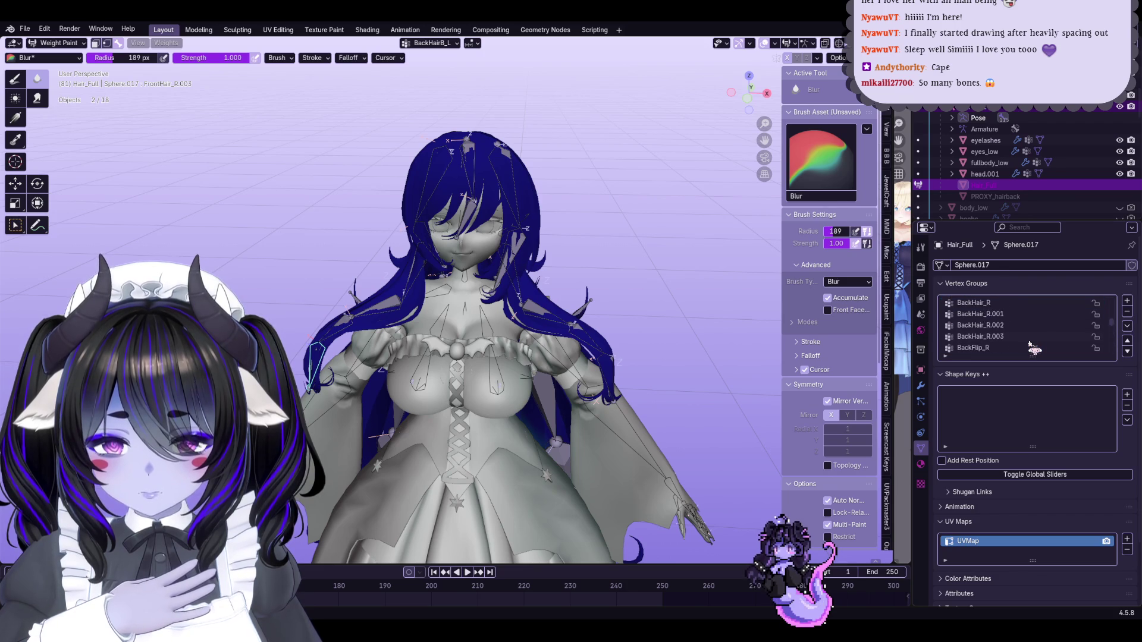
Remove Ear_L, Ear_R and OH_Outline_VertexGroup after checking the FrontHair_L, BangsC1 and BangsB1 weights
{"action": "left_click", "coordinate": [1026, 326]}
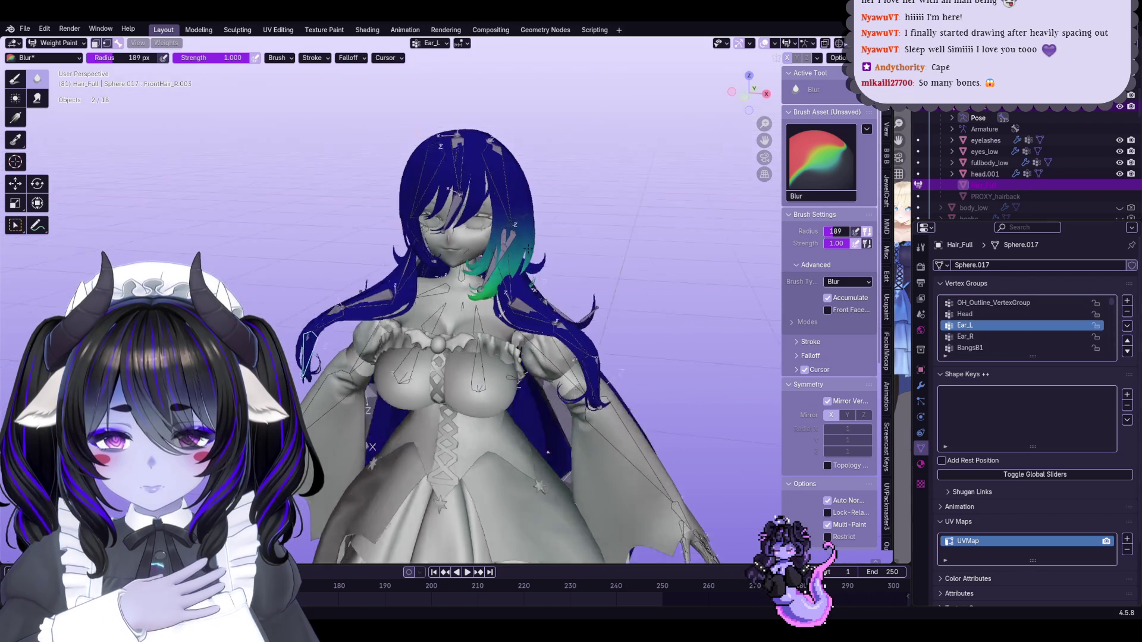
{"action": "left_click", "coordinate": [1127, 313]}
{"action": "left_click", "coordinate": [1035, 326]}
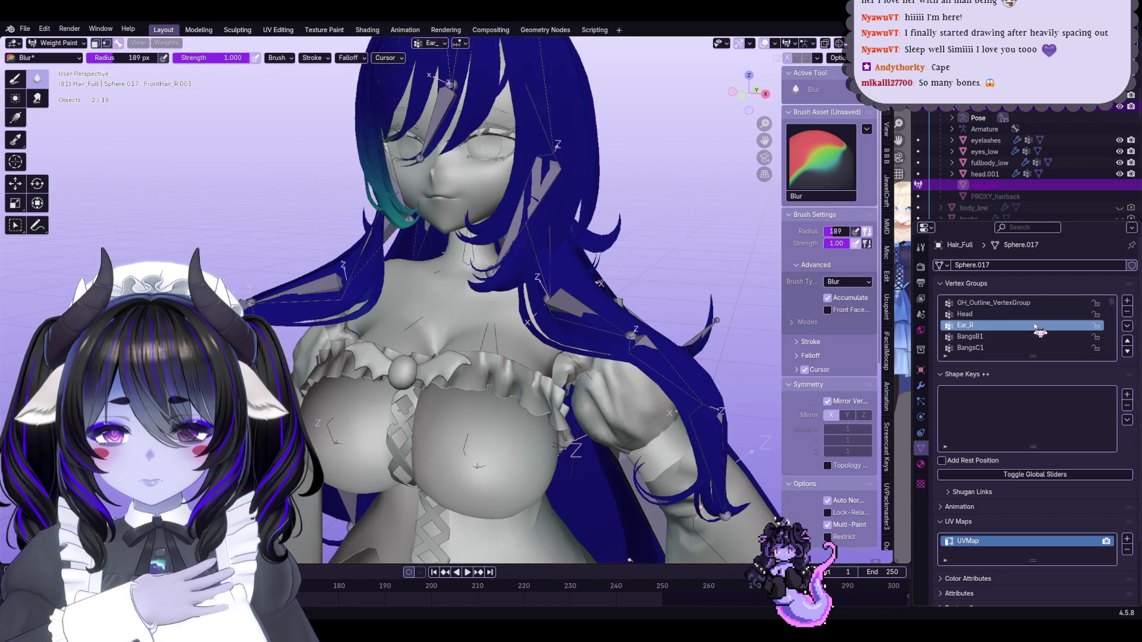
{"action": "left_click", "coordinate": [1126, 312]}
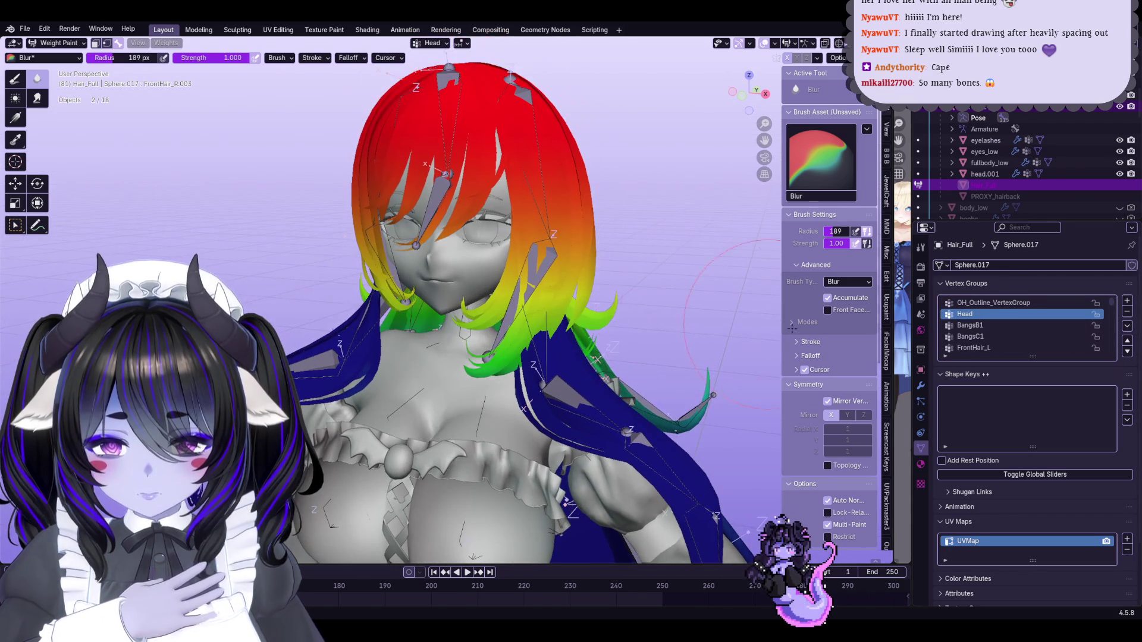
{"action": "left_click", "coordinate": [1004, 348]}
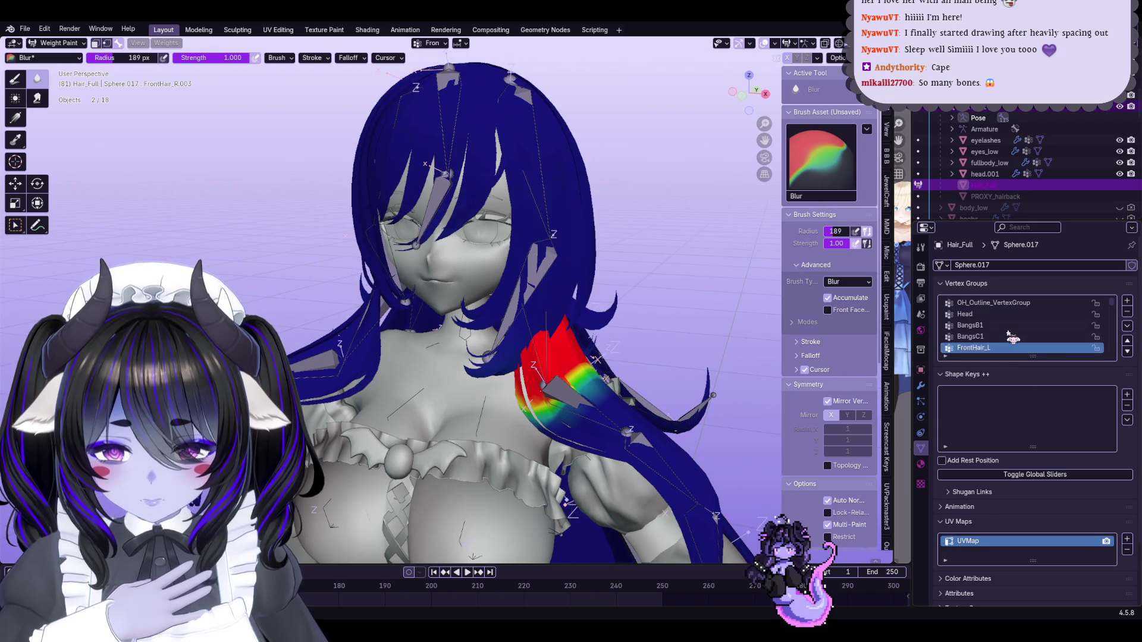
{"action": "left_click", "coordinate": [1002, 337]}
{"action": "left_click", "coordinate": [999, 326]}
{"action": "left_click", "coordinate": [993, 304]}
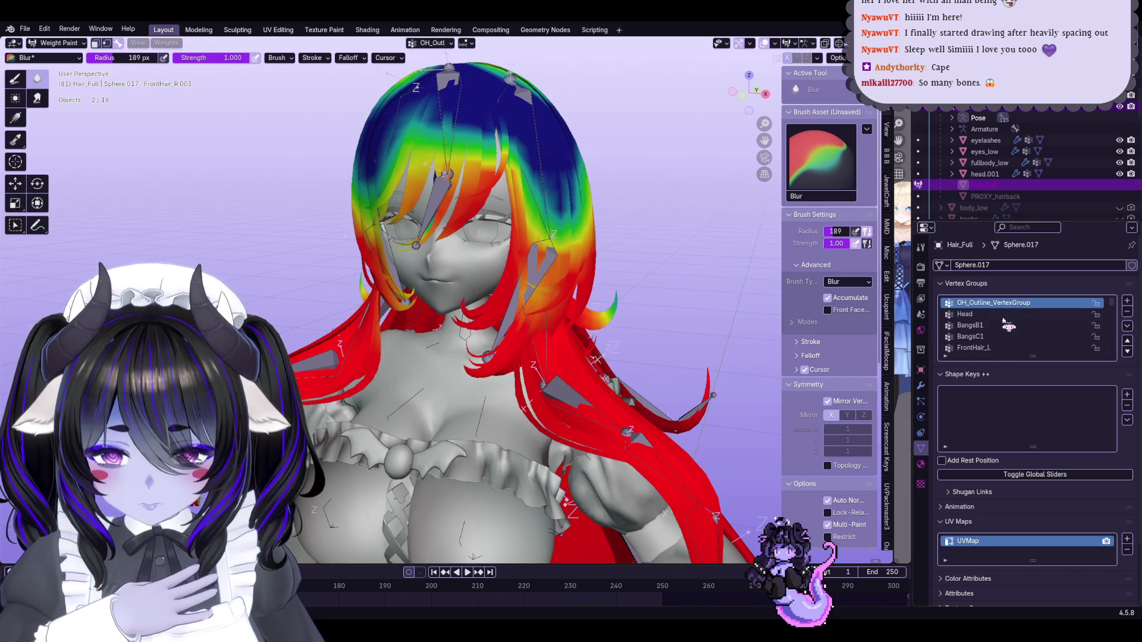
{"action": "left_click", "coordinate": [1127, 312]}
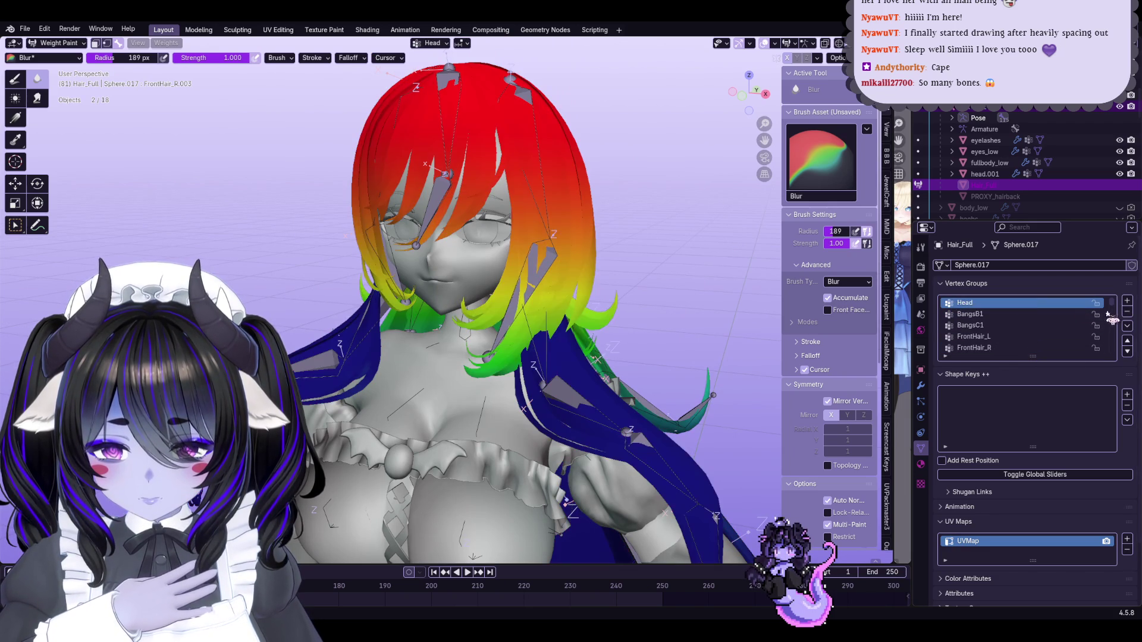
{"action": "left_click", "coordinate": [1006, 314]}
Glance at modifiers and materials, then review the Head, BangsB1, BangsC1 and FrontHair_R weights
{"action": "left_click", "coordinate": [921, 386]}
{"action": "left_click", "coordinate": [920, 464]}
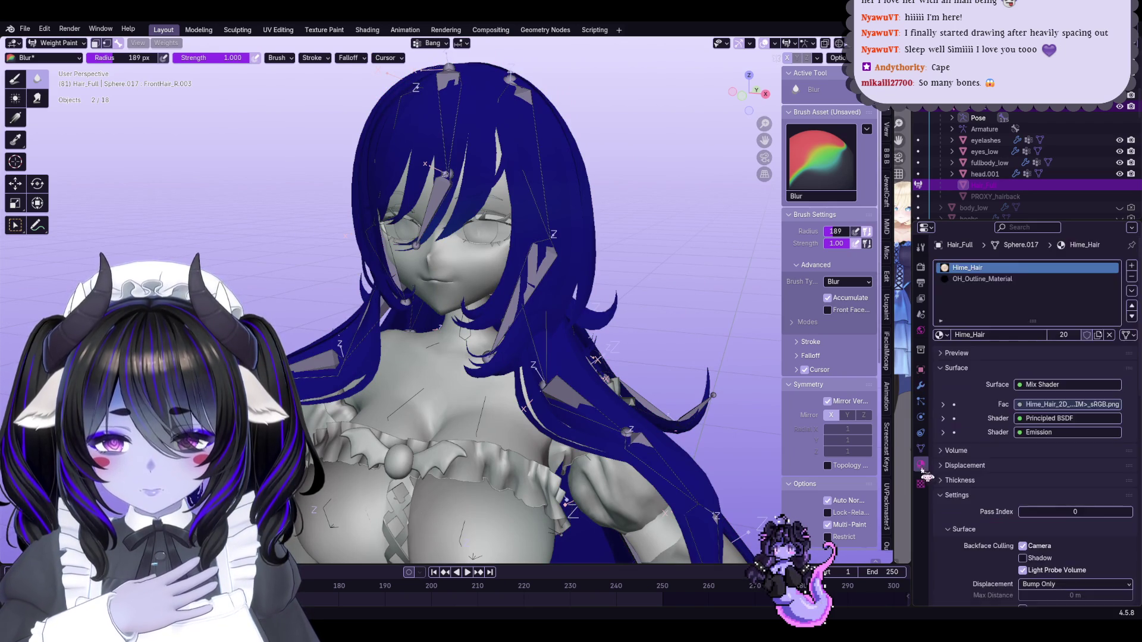
{"action": "left_click", "coordinate": [921, 448]}
{"action": "middle_click_drag", "start_coordinate": [536, 298], "coordinate": [655, 276]}
{"action": "left_click", "coordinate": [1019, 304]}
{"action": "left_click", "coordinate": [991, 316]}
{"action": "left_click", "coordinate": [991, 303]}
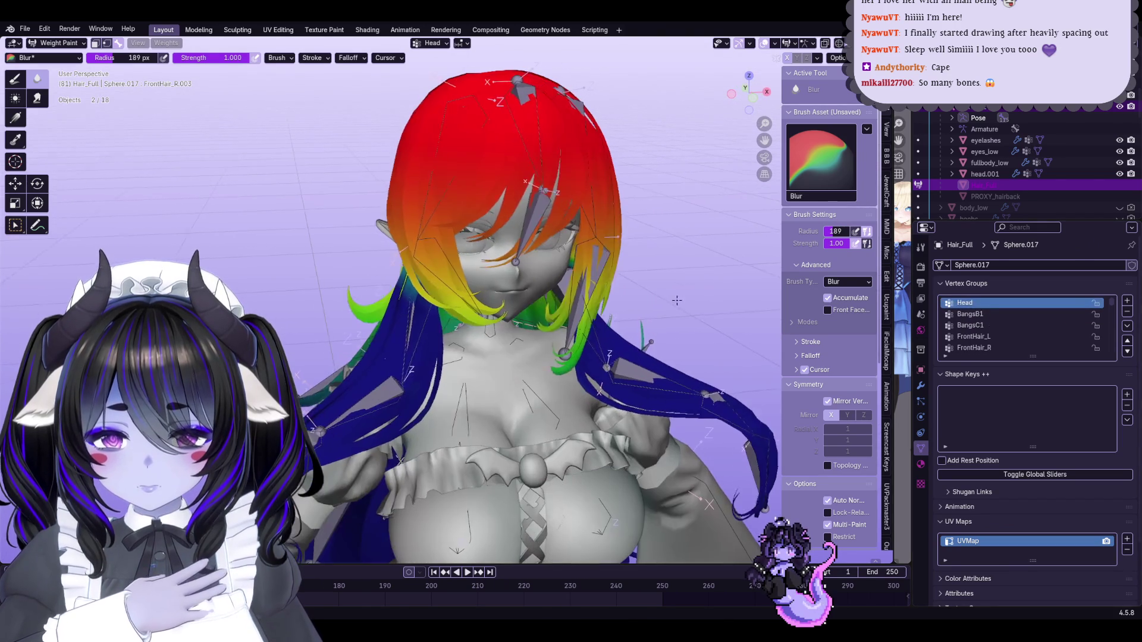
{"action": "left_click", "coordinate": [991, 315]}
{"action": "left_click", "coordinate": [993, 325]}
{"action": "left_click", "coordinate": [997, 348]}
Inspect the BackHair_L and BackHair_L.002 weights from around the back of the hair
{"action": "mouse_move", "coordinate": [536, 268]}
{"action": "middle_mouse_down"}
{"action": "mouse_move", "coordinate": [488, 250]}
{"action": "mouse_move", "coordinate": [506, 238]}
{"action": "mouse_move", "coordinate": [654, 267]}
{"action": "middle_mouse_up"}
{"action": "scroll", "coordinate": [470, 232], "scroll_direction": "up", "scroll_amount": 3}
{"action": "scroll", "coordinate": [457, 222], "scroll_direction": "down", "scroll_amount": 3}
{"action": "scroll", "coordinate": [1074, 340], "scroll_direction": "down", "scroll_amount": 1}
{"action": "left_click", "coordinate": [1024, 349]}
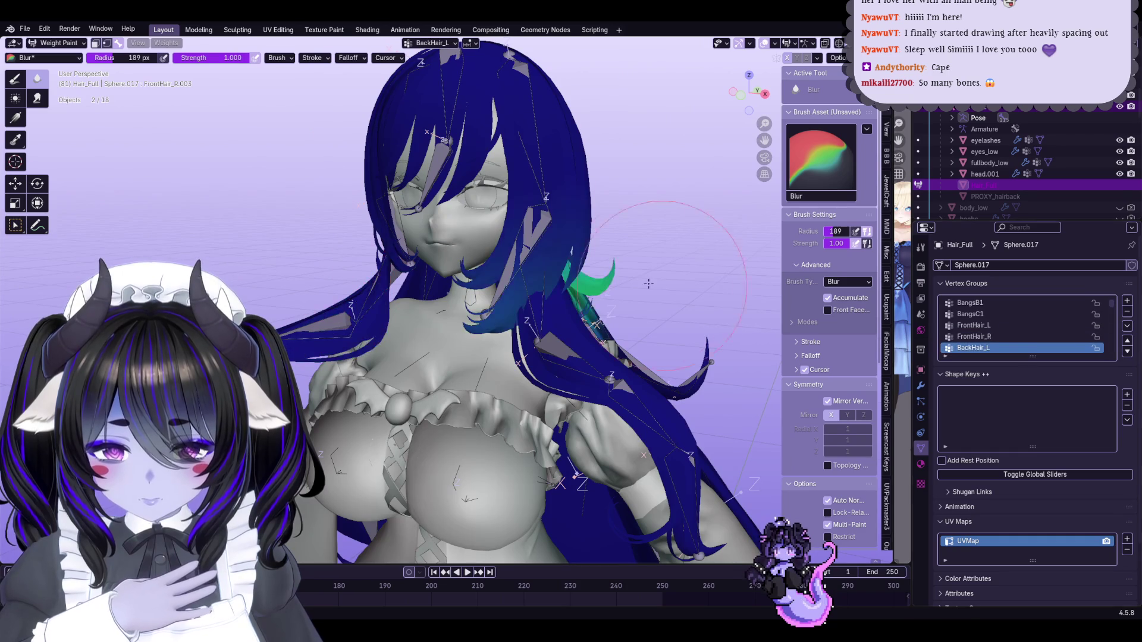
{"action": "mouse_move", "coordinate": [594, 285]}
{"action": "middle_mouse_down"}
{"action": "mouse_move", "coordinate": [417, 274]}
{"action": "mouse_move", "coordinate": [615, 285]}
{"action": "mouse_move", "coordinate": [524, 282]}
{"action": "middle_mouse_up"}
{"action": "scroll", "coordinate": [1022, 345], "scroll_direction": "down", "scroll_amount": 2}
{"action": "left_click", "coordinate": [1022, 349]}
{"action": "middle_click_drag", "start_coordinate": [589, 334], "coordinate": [612, 326]}
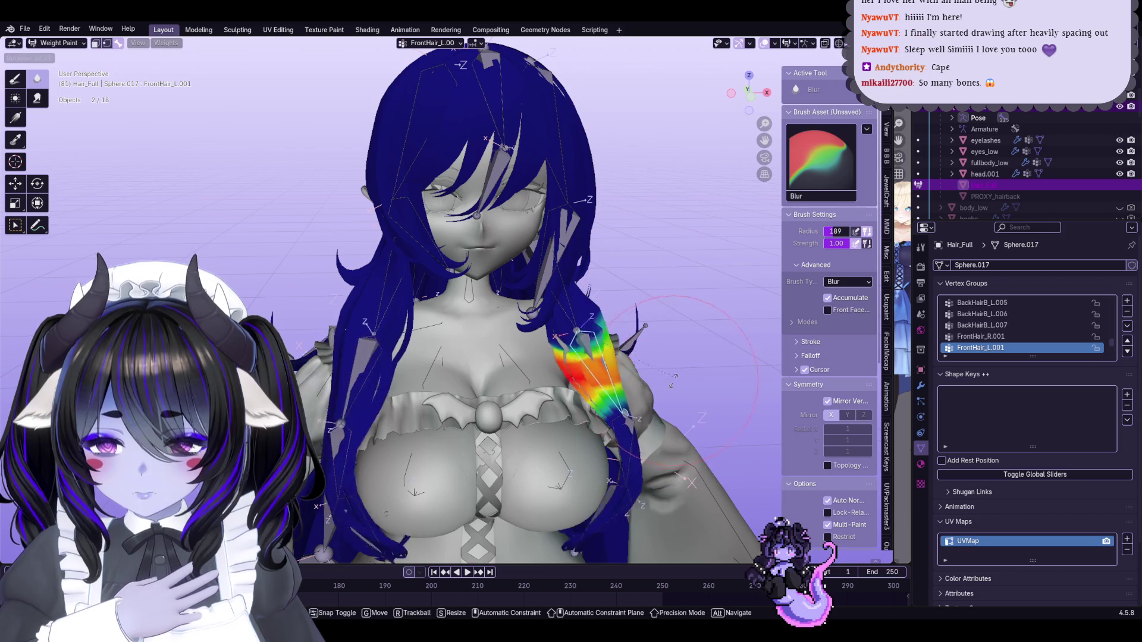
Smooth the front strand near the shoulder, alternating the Smear and Blur weight brushes
{"action": "middle_click_drag", "start_coordinate": [645, 314], "coordinate": [526, 243], "text": "shift"}
{"action": "scroll", "coordinate": [676, 220], "scroll_direction": "up", "scroll_amount": 3}
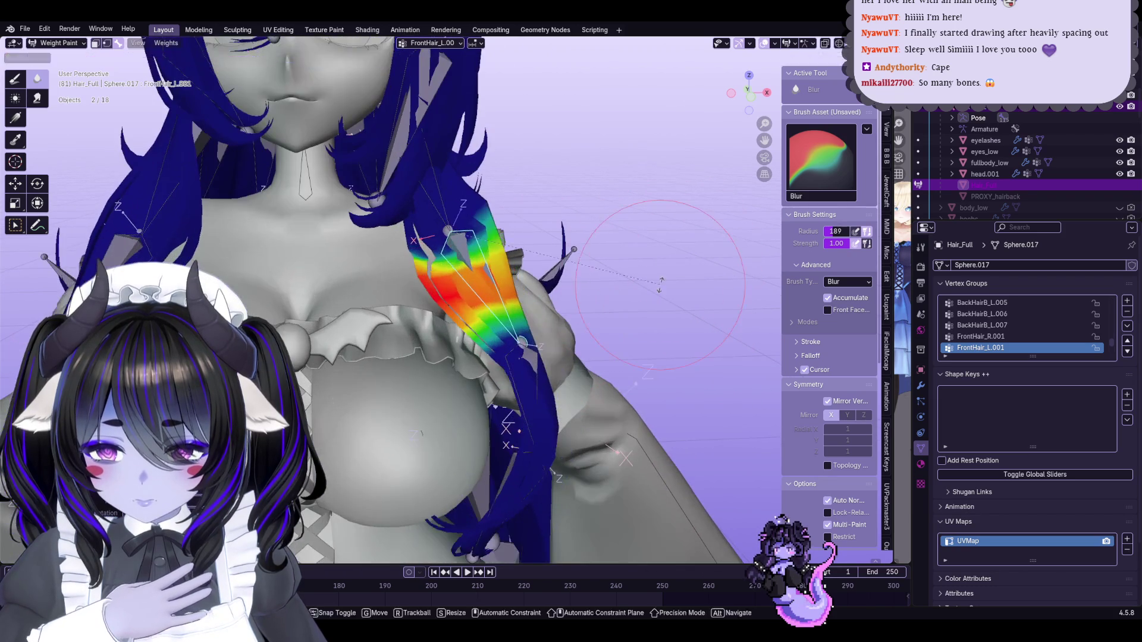
{"action": "scroll", "coordinate": [586, 257], "scroll_direction": "up", "scroll_amount": 2}
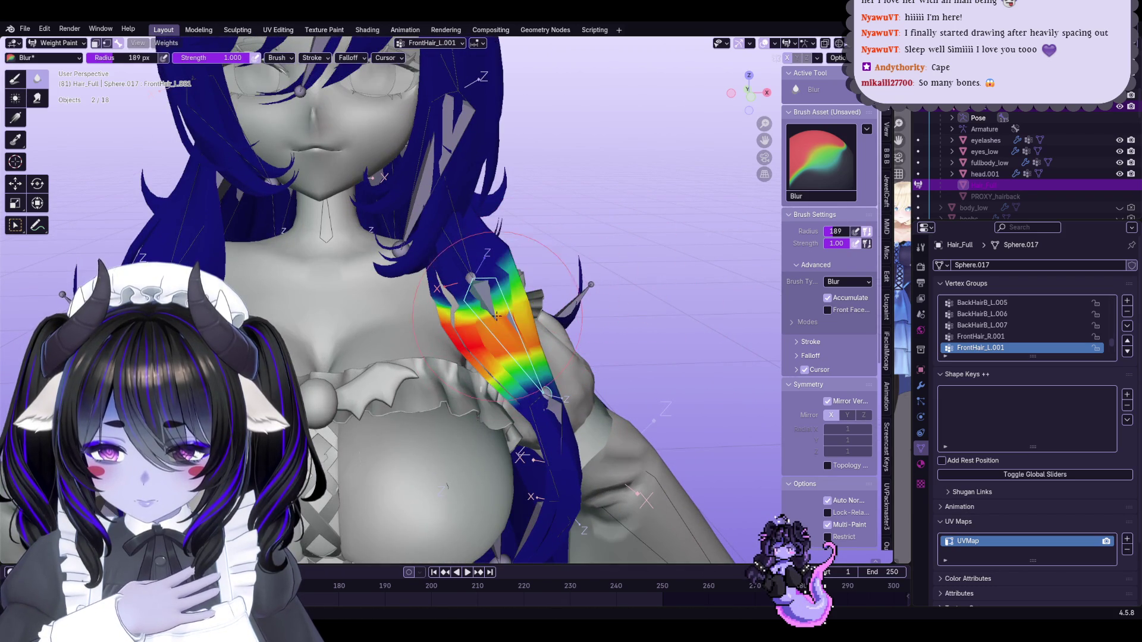
{"action": "scroll", "coordinate": [587, 258], "scroll_direction": "up", "scroll_amount": 3}
{"action": "left_click", "coordinate": [34, 97]}
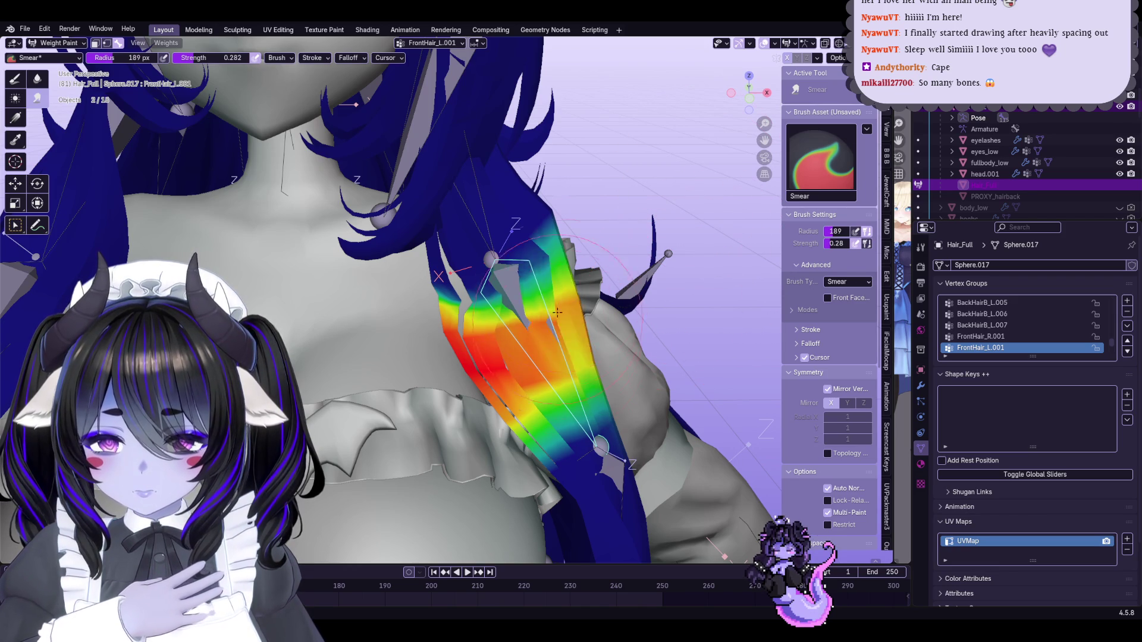
{"action": "left_click", "coordinate": [37, 78]}
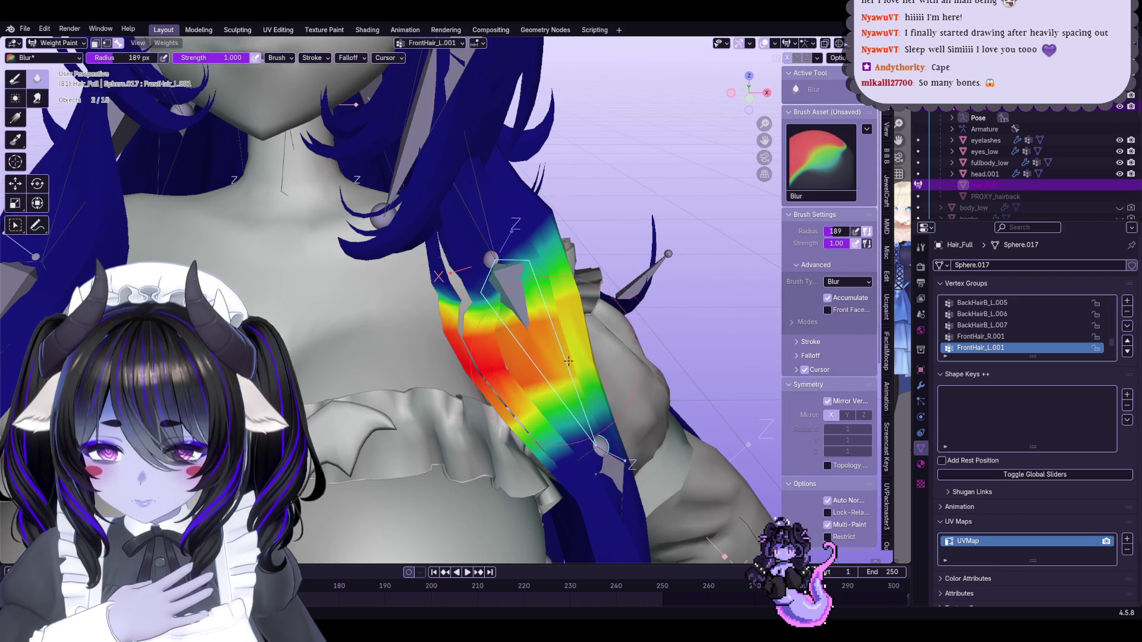
{"action": "mouse_move", "coordinate": [512, 351]}
{"action": "middle_mouse_down"}
{"action": "mouse_move", "coordinate": [410, 310]}
{"action": "mouse_move", "coordinate": [357, 267]}
{"action": "middle_mouse_up"}
{"action": "left_click", "coordinate": [36, 98]}
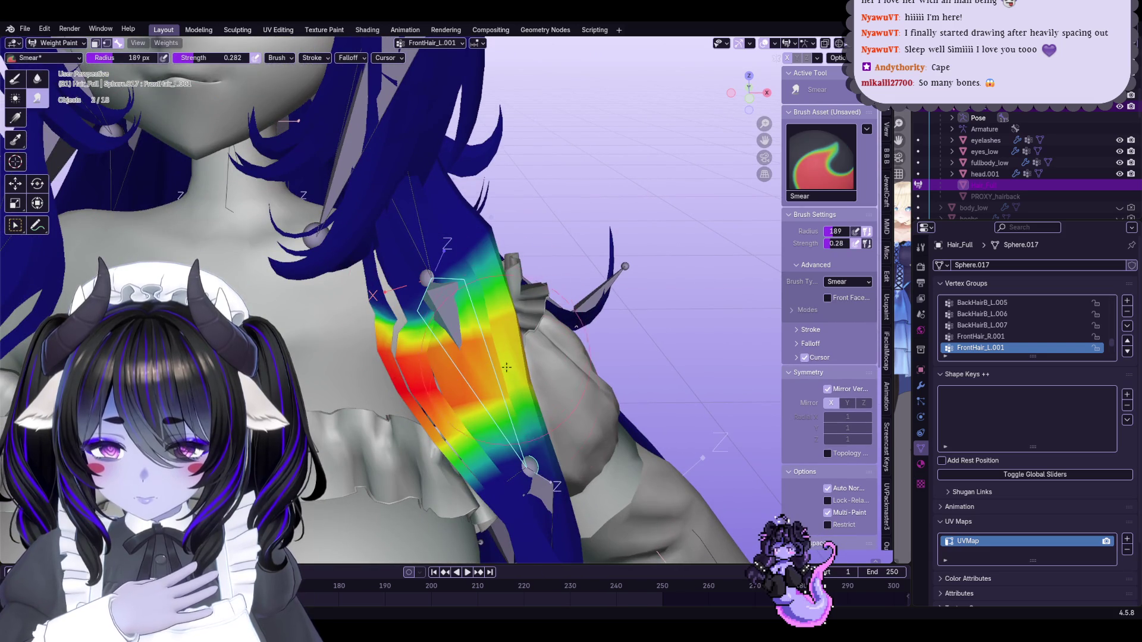
{"action": "middle_click_drag", "start_coordinate": [505, 359], "coordinate": [535, 345]}
Blur the FrontHair_R and FrontHair_L.001 strand weights, also checking FrontHair_R.001
{"action": "left_click", "coordinate": [980, 336]}
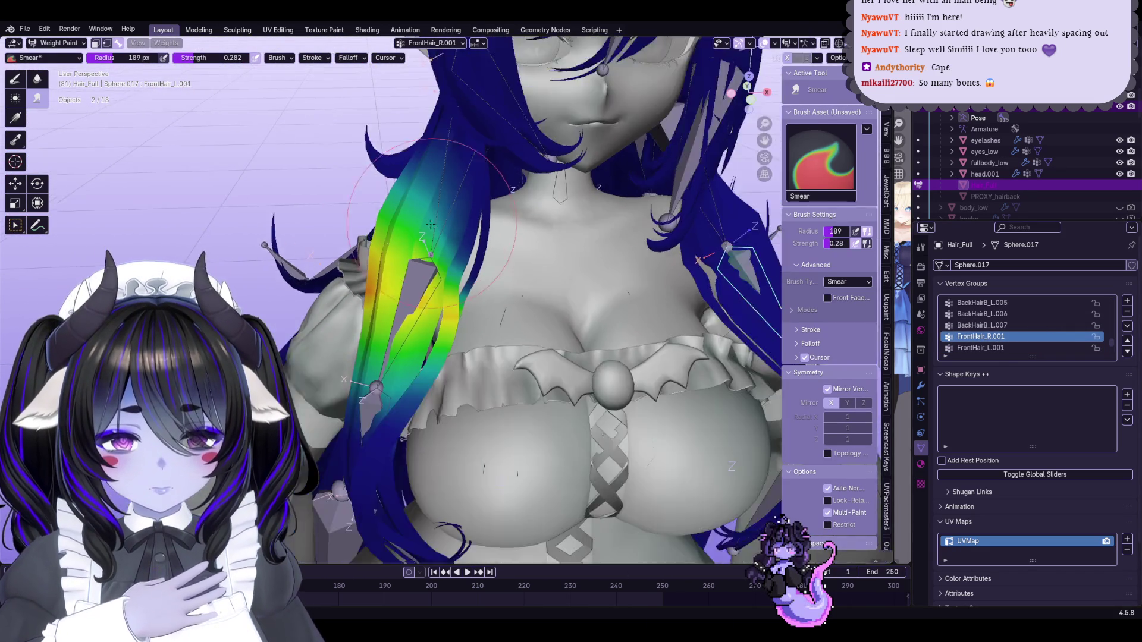
{"action": "middle_click_drag", "start_coordinate": [452, 322], "coordinate": [437, 308]}
{"action": "left_click", "coordinate": [432, 300], "text": "ctrl"}
{"action": "left_click", "coordinate": [36, 78]}
{"action": "left_click_drag", "start_coordinate": [441, 310], "coordinate": [464, 337]}
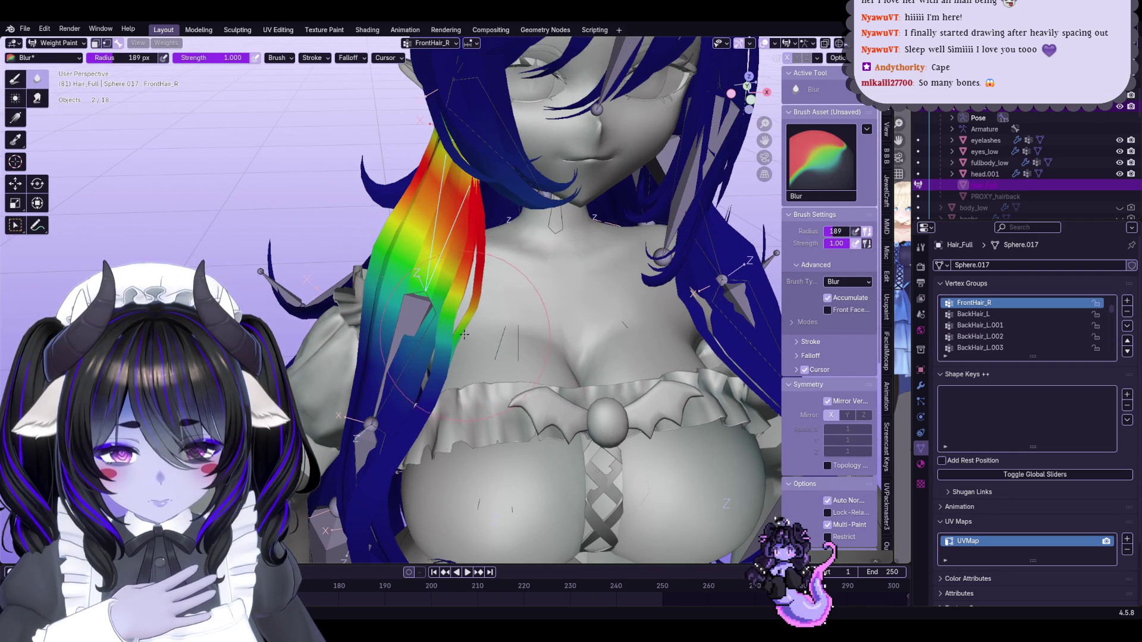
{"action": "left_click", "coordinate": [454, 331], "text": "ctrl"}
{"action": "middle_click_drag", "start_coordinate": [464, 309], "coordinate": [559, 308]}
{"action": "left_click", "coordinate": [560, 308], "text": "ctrl"}
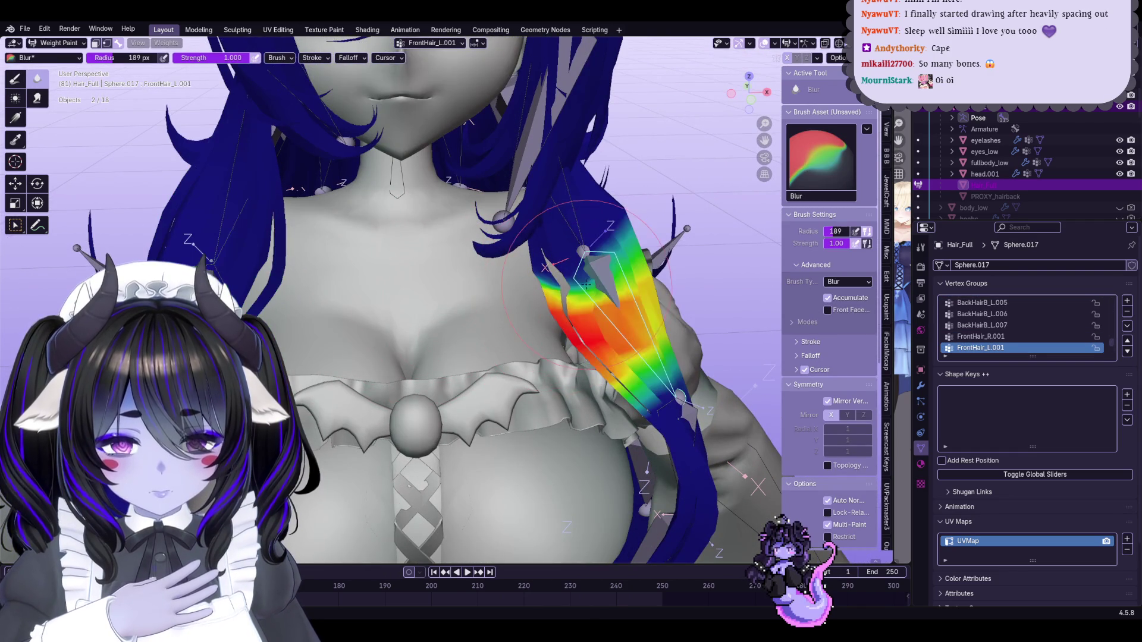
{"action": "mouse_move", "coordinate": [596, 359]}
{"action": "left_mouse_down"}
{"action": "mouse_move", "coordinate": [684, 452]}
{"action": "mouse_move", "coordinate": [571, 227]}
{"action": "left_mouse_up"}
Check the FrontHair_R.002, FrontHair_L.002 and FrontHair_R weight gradients from a side view
{"action": "mouse_move", "coordinate": [571, 226]}
{"action": "middle_mouse_down"}
{"action": "mouse_move", "coordinate": [366, 393]}
{"action": "mouse_move", "coordinate": [337, 241]}
{"action": "mouse_move", "coordinate": [416, 209]}
{"action": "middle_mouse_up"}
{"action": "left_click", "coordinate": [351, 383], "text": "ctrl"}
{"action": "left_click", "coordinate": [595, 286], "text": "ctrl"}
{"action": "scroll", "coordinate": [445, 304], "scroll_direction": "up", "scroll_amount": 2}
{"action": "left_click", "coordinate": [381, 268], "text": "ctrl"}
{"action": "mouse_move", "coordinate": [380, 268]}
{"action": "middle_mouse_down"}
{"action": "mouse_move", "coordinate": [416, 215]}
{"action": "mouse_move", "coordinate": [654, 323]}
{"action": "mouse_move", "coordinate": [512, 196]}
{"action": "middle_mouse_up"}
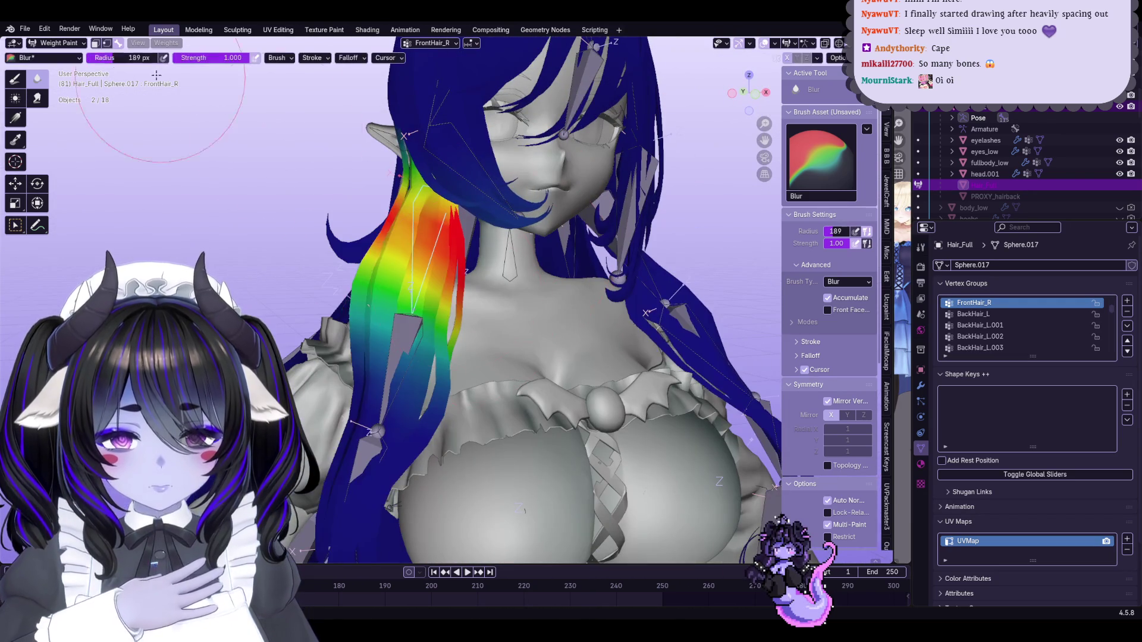
{"action": "left_click", "coordinate": [56, 43]}
Return Hair_Full to Object Mode and put the armature into Pose Mode
{"action": "left_click", "coordinate": [50, 51]}
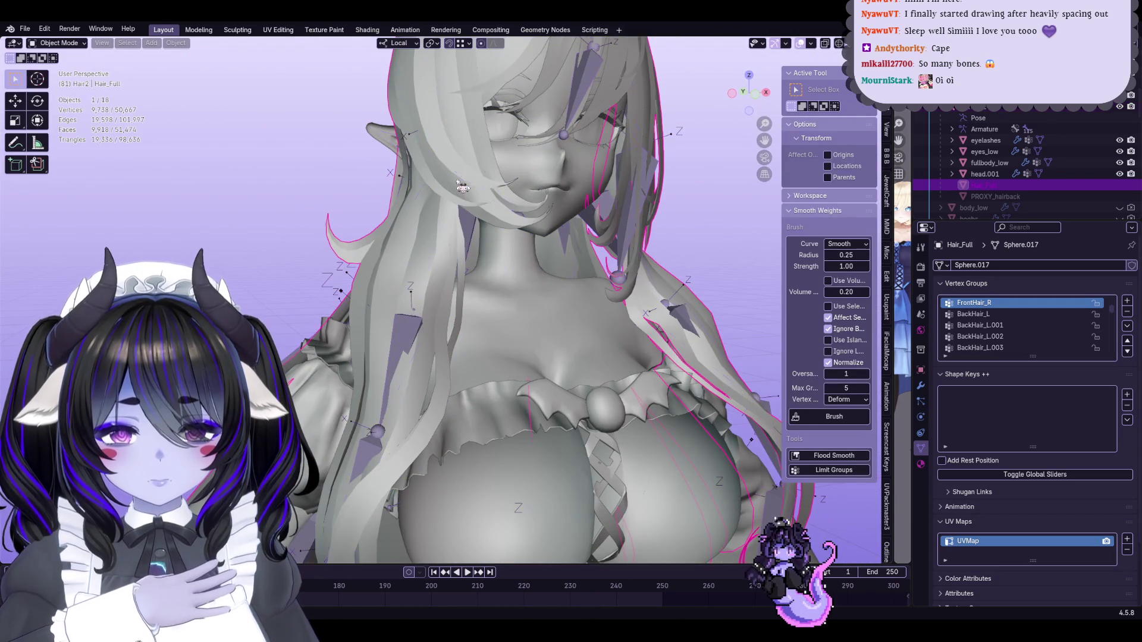
{"action": "left_click", "coordinate": [455, 178]}
{"action": "left_click", "coordinate": [56, 43]}
{"action": "left_click", "coordinate": [56, 83]}
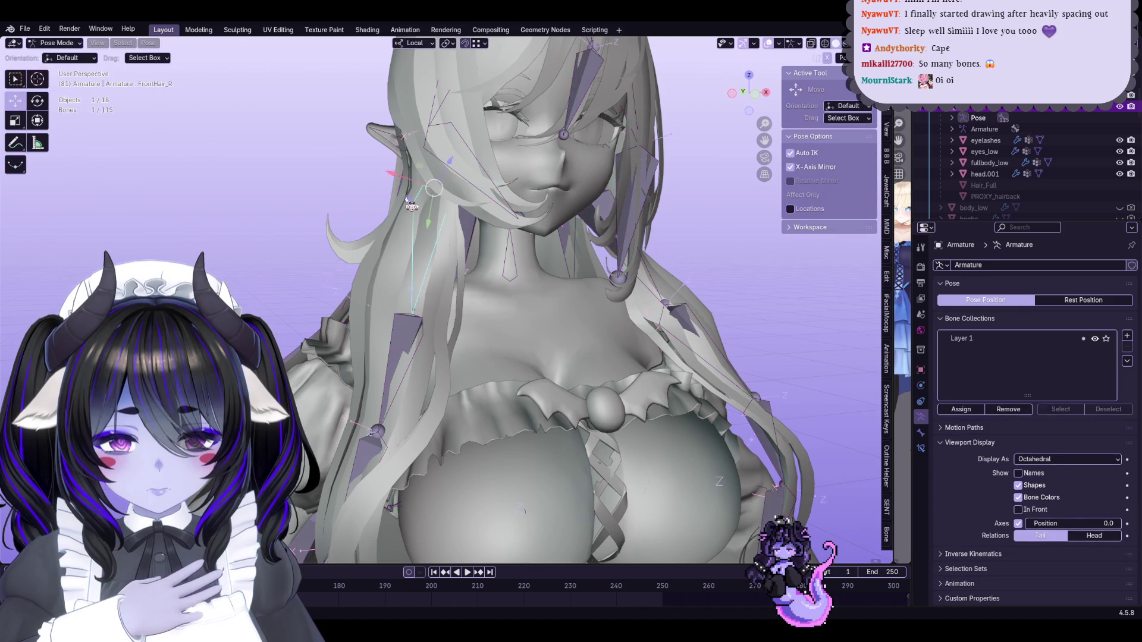
Select all bones, go back to Object Mode and save Start8Hime.blend
{"action": "left_click", "coordinate": [123, 43]}
{"action": "left_click", "coordinate": [142, 55]}
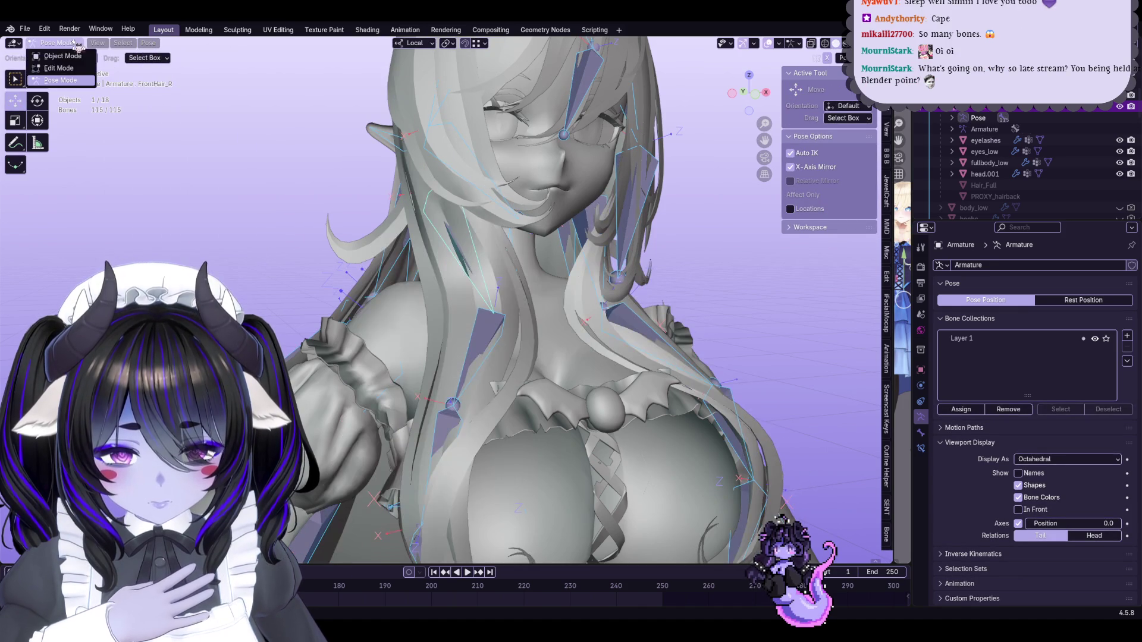
{"action": "left_click", "coordinate": [77, 43]}
{"action": "left_click", "coordinate": [53, 55]}
{"action": "scroll", "coordinate": [791, 453], "scroll_direction": "down", "scroll_amount": 5}
{"action": "key", "text": "ctrl+s"}
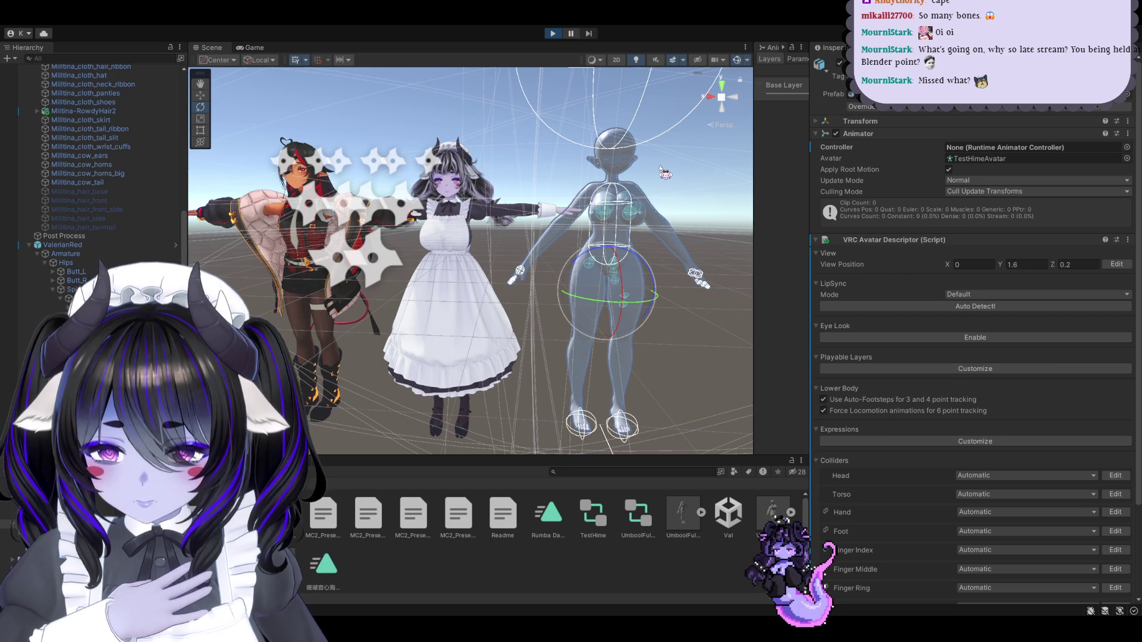
Orbit the Scene view past the transparent avatar to the second maid, stop Play, return to Blender
{"action": "scroll", "coordinate": [95, 166], "scroll_direction": "down", "scroll_amount": 3}
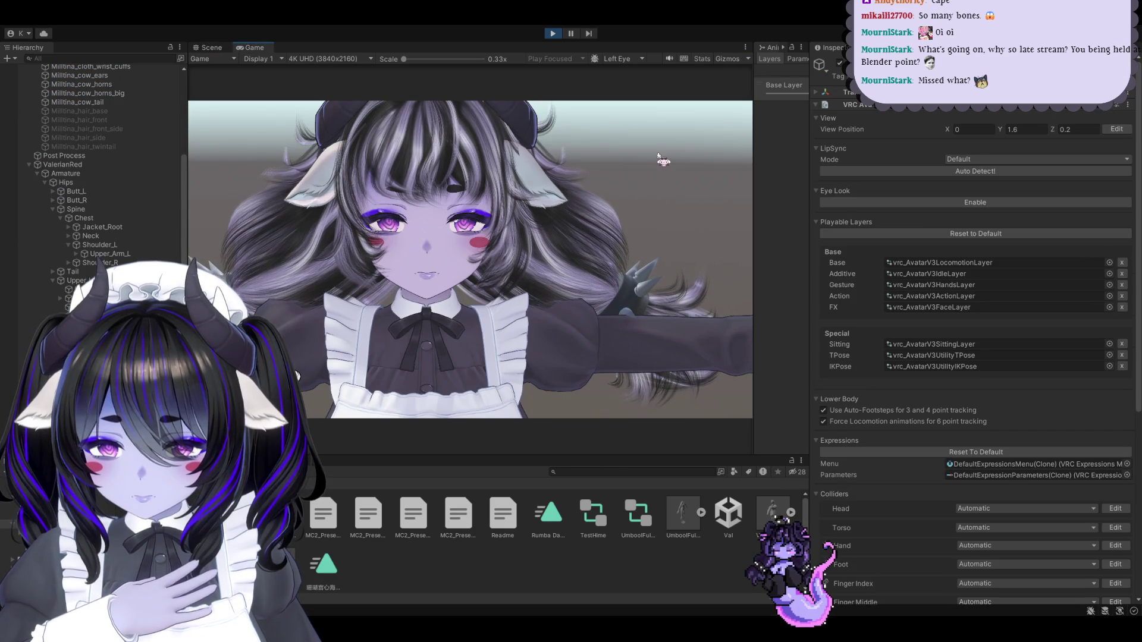
{"action": "left_click", "coordinate": [212, 49]}
{"action": "mouse_move", "coordinate": [507, 134]}
{"action": "right_mouse_down"}
{"action": "mouse_move", "coordinate": [561, 304]}
{"action": "mouse_move", "coordinate": [551, 376]}
{"action": "right_mouse_up"}
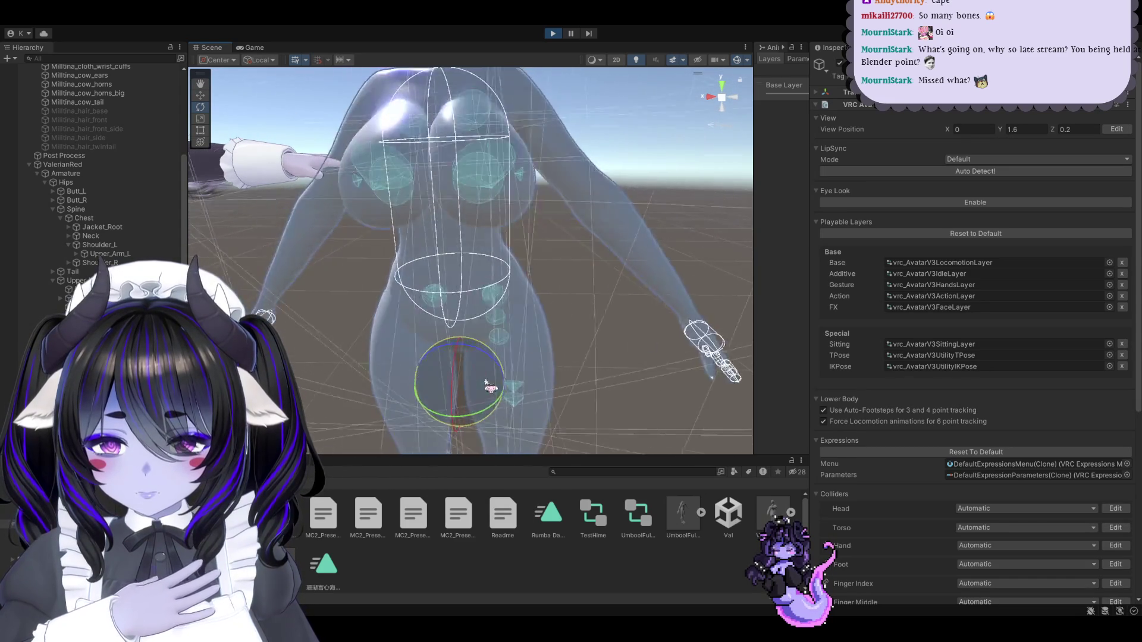
{"action": "mouse_move", "coordinate": [560, 370]}
{"action": "left_mouse_down", "text": "alt"}
{"action": "mouse_move", "coordinate": [650, 280]}
{"action": "mouse_move", "coordinate": [465, 211]}
{"action": "mouse_move", "coordinate": [456, 186]}
{"action": "mouse_move", "coordinate": [506, 137]}
{"action": "mouse_move", "coordinate": [544, 68]}
{"action": "left_mouse_up", "text": "alt"}
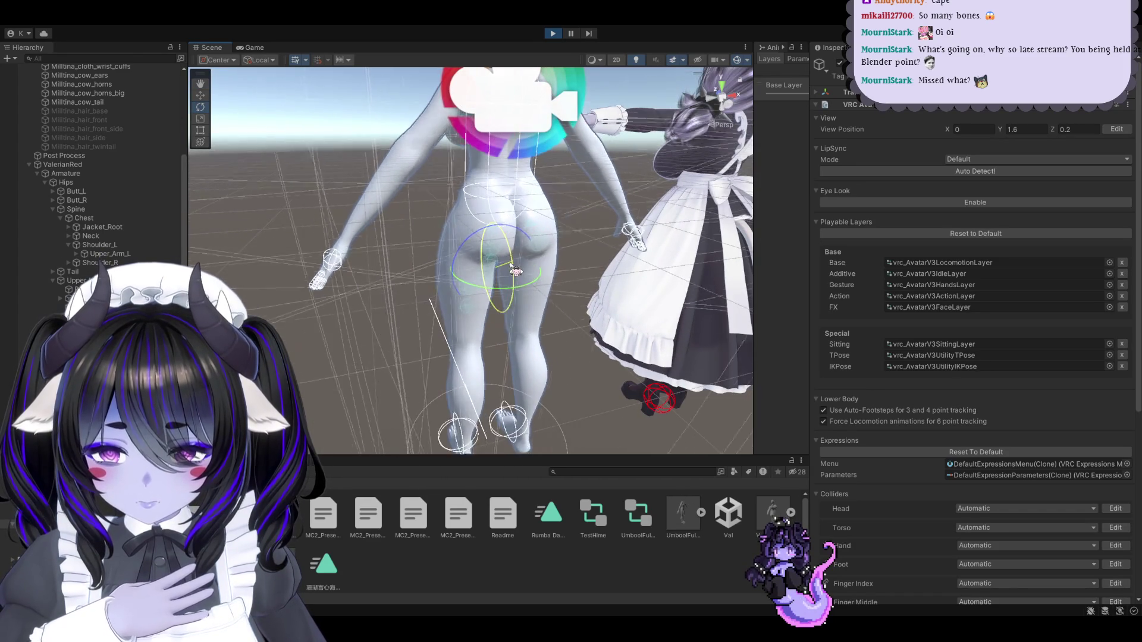
{"action": "left_click", "coordinate": [553, 34]}
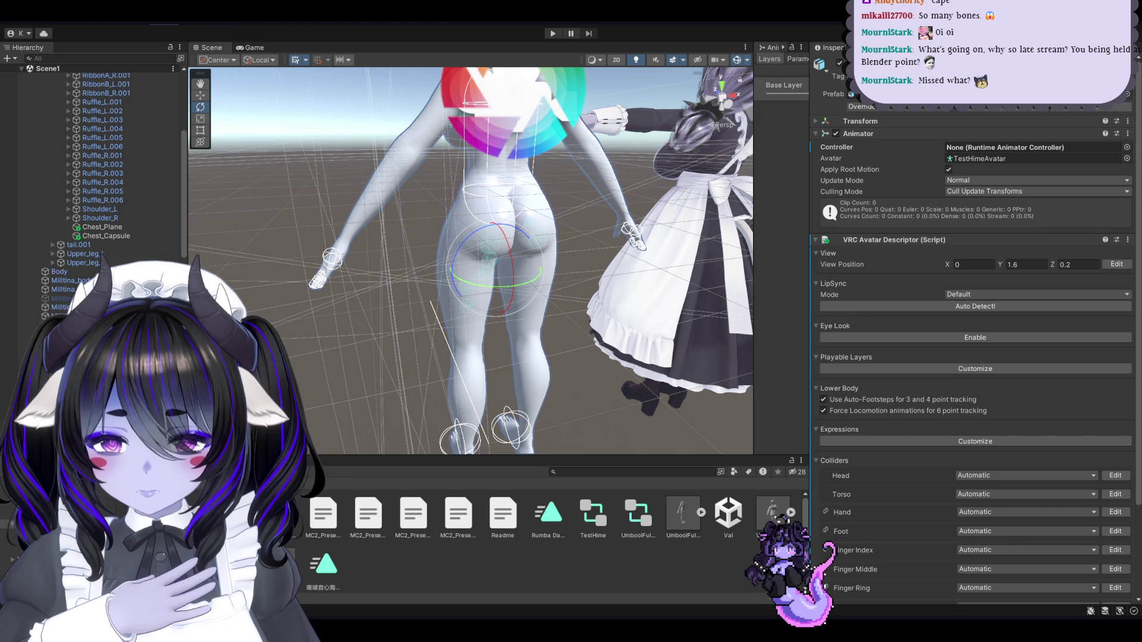
{"action": "key", "text": "alt+Tab"}
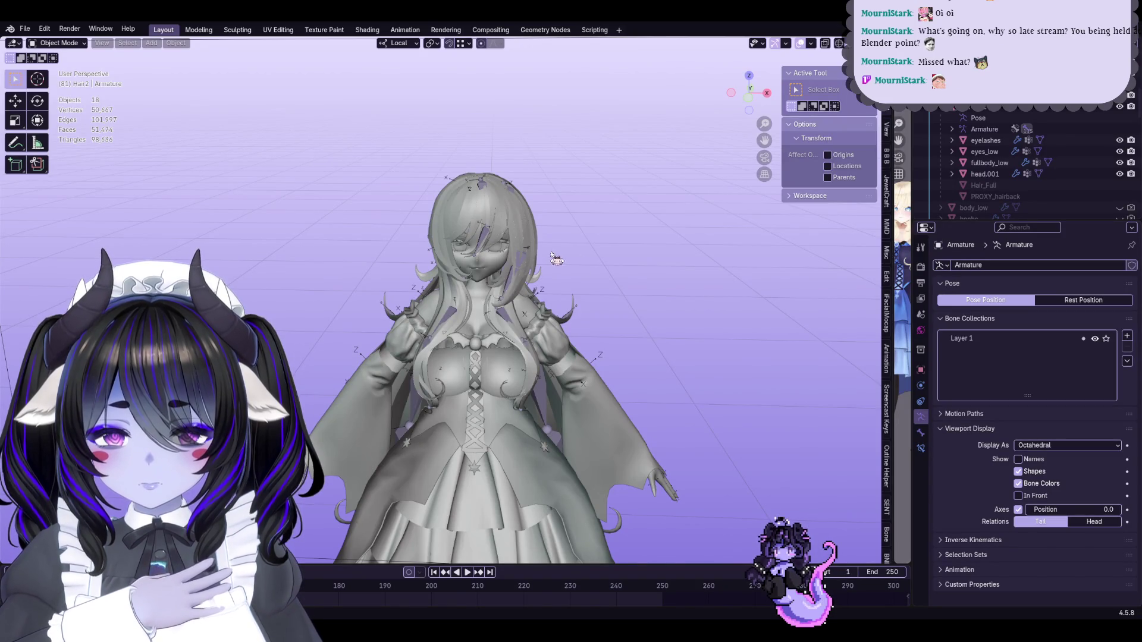
Save the file, then click past Hair_Full, the overskirt and sleeve meshes to select the armature
{"action": "left_click", "coordinate": [577, 309]}
{"action": "mouse_move", "coordinate": [576, 308]}
{"action": "middle_mouse_down"}
{"action": "mouse_move", "coordinate": [668, 255]}
{"action": "mouse_move", "coordinate": [489, 260]}
{"action": "mouse_move", "coordinate": [604, 255]}
{"action": "mouse_move", "coordinate": [524, 279]}
{"action": "mouse_move", "coordinate": [476, 274]}
{"action": "mouse_move", "coordinate": [392, 291]}
{"action": "mouse_move", "coordinate": [598, 284]}
{"action": "middle_mouse_up"}
{"action": "scroll", "coordinate": [611, 283], "scroll_direction": "up", "scroll_amount": 3}
{"action": "key", "text": "ctrl+s"}
{"action": "left_click", "coordinate": [523, 279]}
{"action": "left_click", "coordinate": [413, 291]}
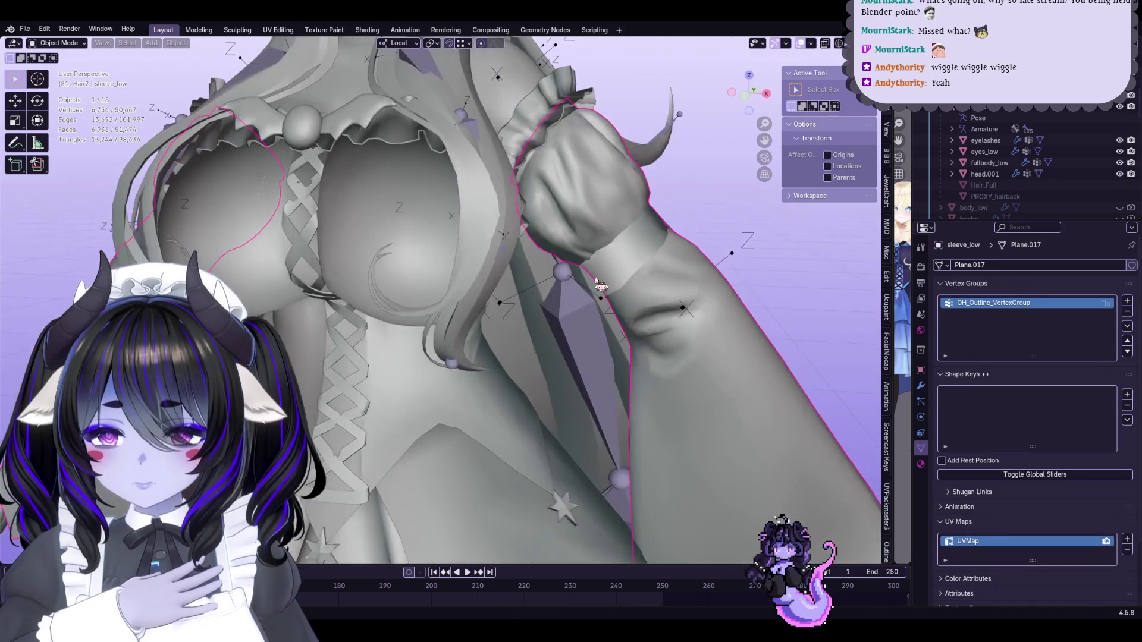
{"action": "scroll", "coordinate": [601, 287], "scroll_direction": "down", "scroll_amount": 5}
{"action": "scroll", "coordinate": [547, 288], "scroll_direction": "up", "scroll_amount": 3}
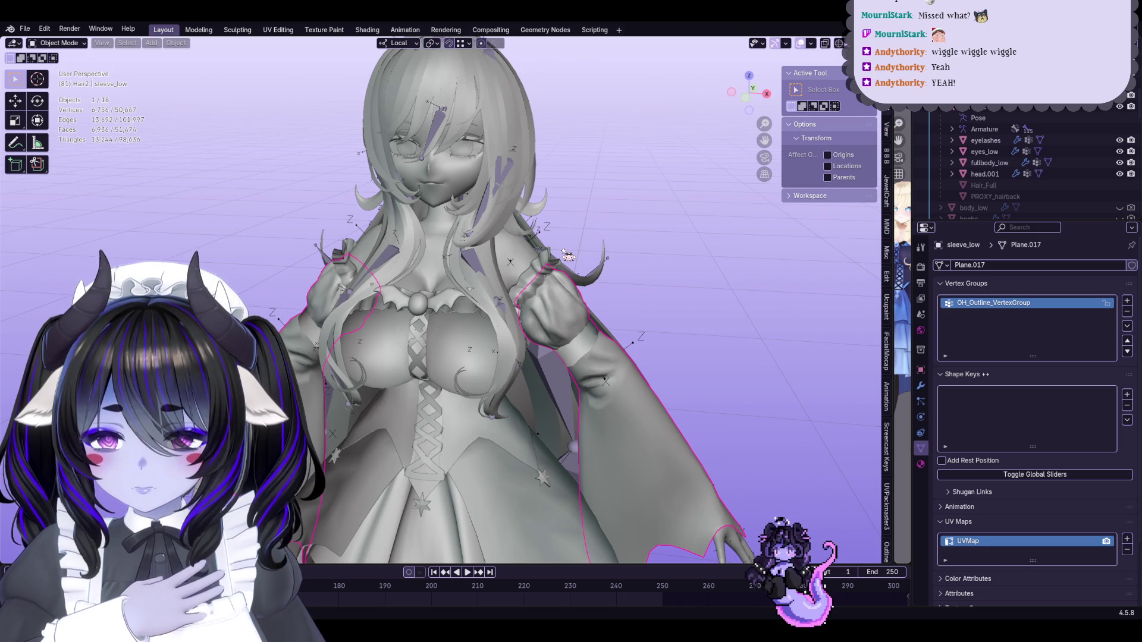
{"action": "scroll", "coordinate": [564, 269], "scroll_direction": "up", "scroll_amount": 5}
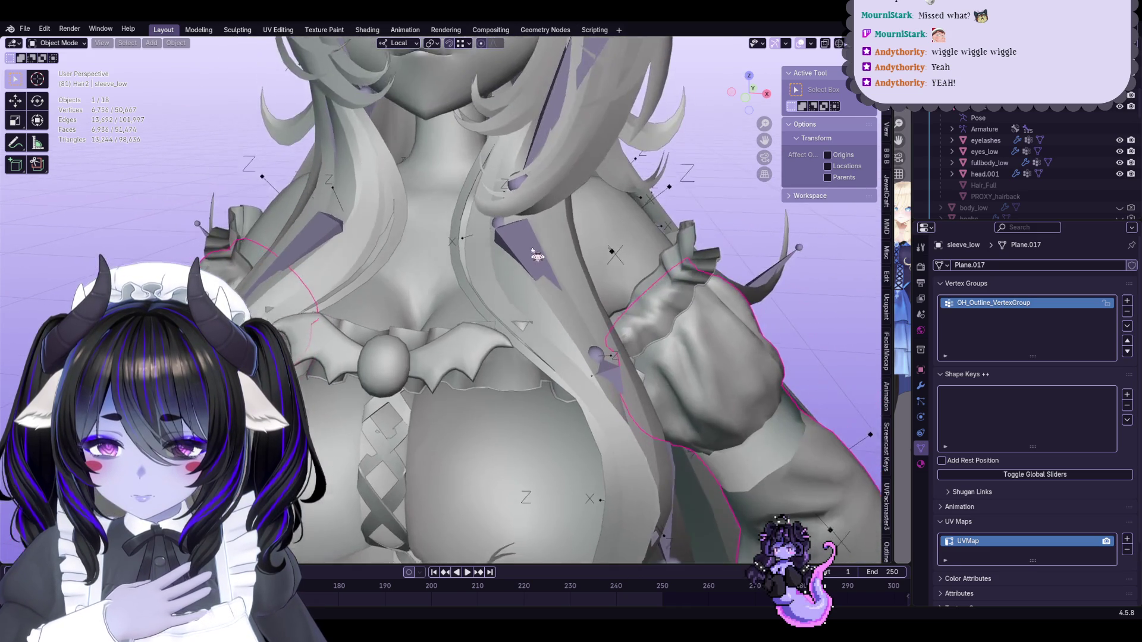
{"action": "left_click", "coordinate": [541, 247]}
{"action": "scroll", "coordinate": [542, 247], "scroll_direction": "down", "scroll_amount": 2}
In Pose Mode, rotate the FrontHair_L bones outward and switch to Material Preview
{"action": "left_click", "coordinate": [56, 42]}
{"action": "left_click", "coordinate": [55, 82]}
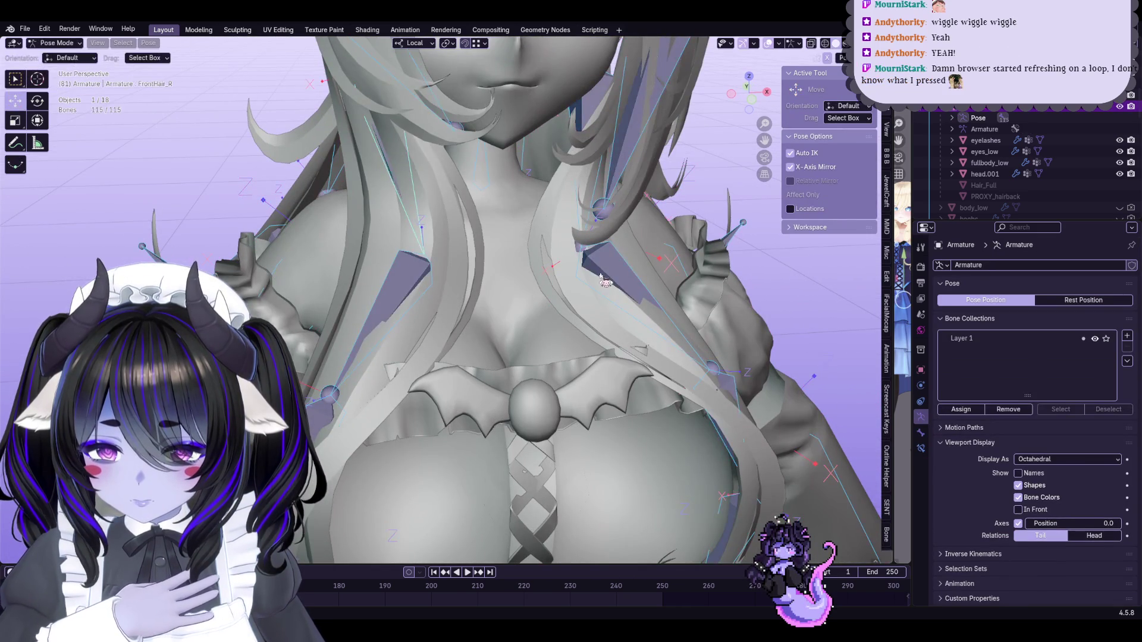
{"action": "mouse_move", "coordinate": [624, 271]}
{"action": "middle_mouse_down"}
{"action": "mouse_move", "coordinate": [606, 287]}
{"action": "mouse_move", "coordinate": [604, 278]}
{"action": "middle_mouse_up"}
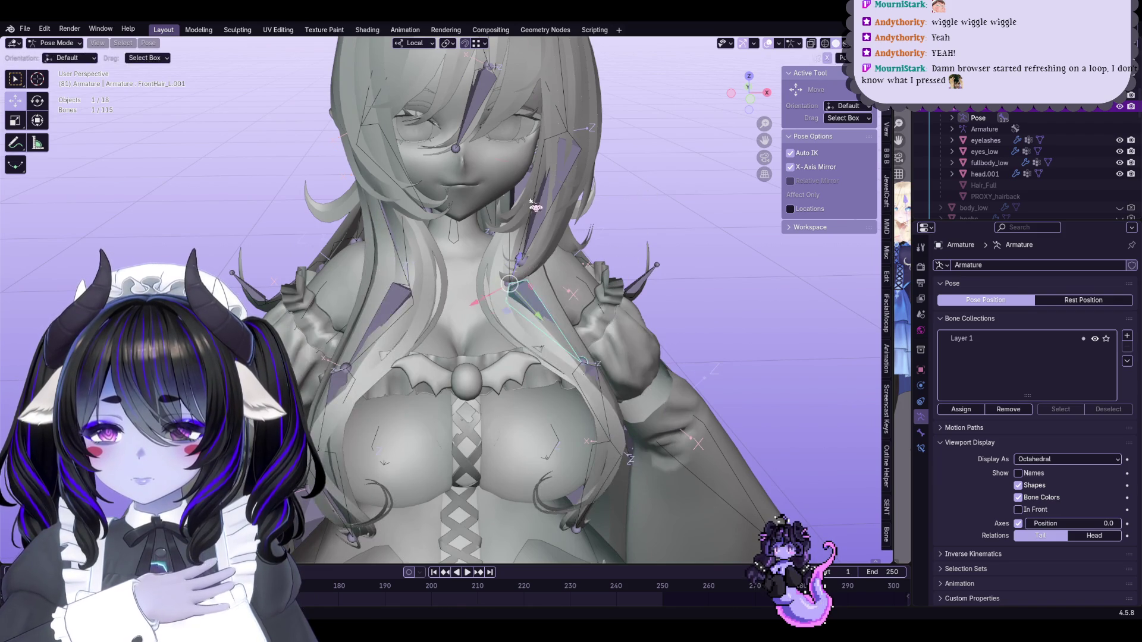
{"action": "left_click", "coordinate": [536, 179]}
{"action": "key", "text": "r"}
{"action": "mouse_move", "coordinate": [576, 168]}
{"action": "middle_mouse_down"}
{"action": "mouse_move", "coordinate": [694, 209]}
{"action": "mouse_move", "coordinate": [687, 219]}
{"action": "middle_mouse_up"}
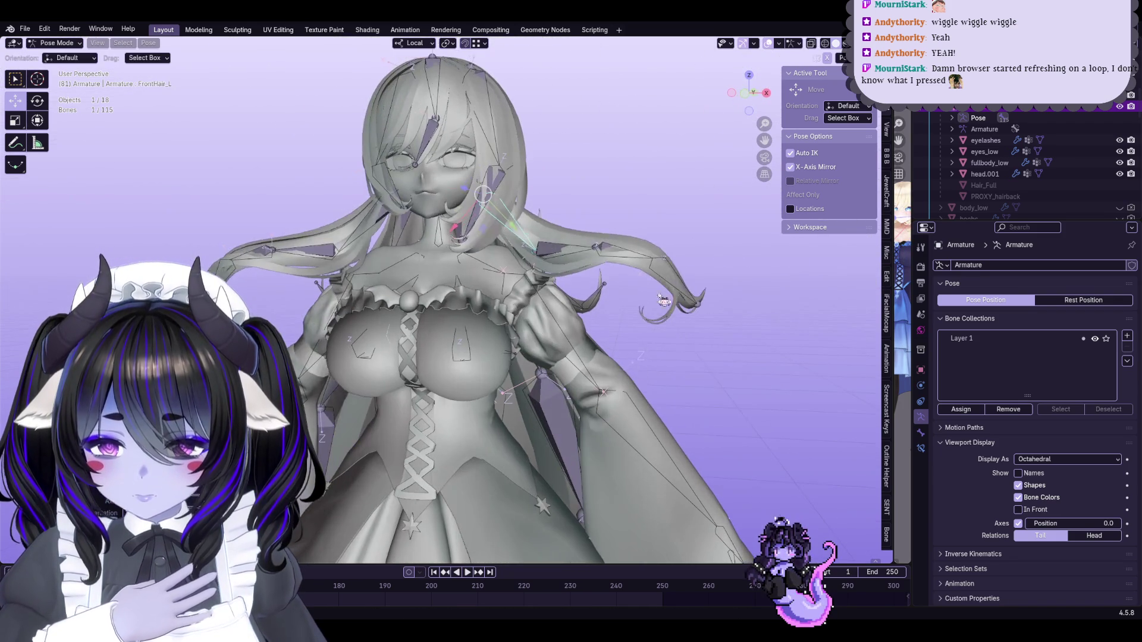
{"action": "left_click", "coordinate": [687, 219]}
{"action": "key", "text": "z"}
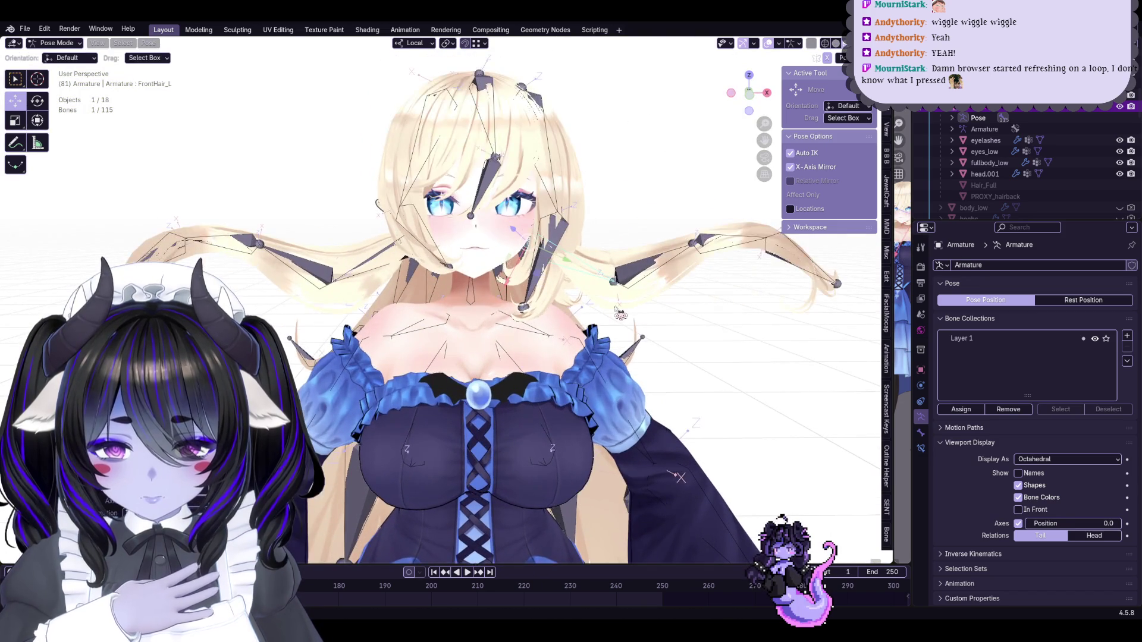
Twice try moving the FrontHair_L.003 bone with G and cancel, leaving the hair unchanged
{"action": "middle_click_drag", "start_coordinate": [613, 268], "coordinate": [650, 292]}
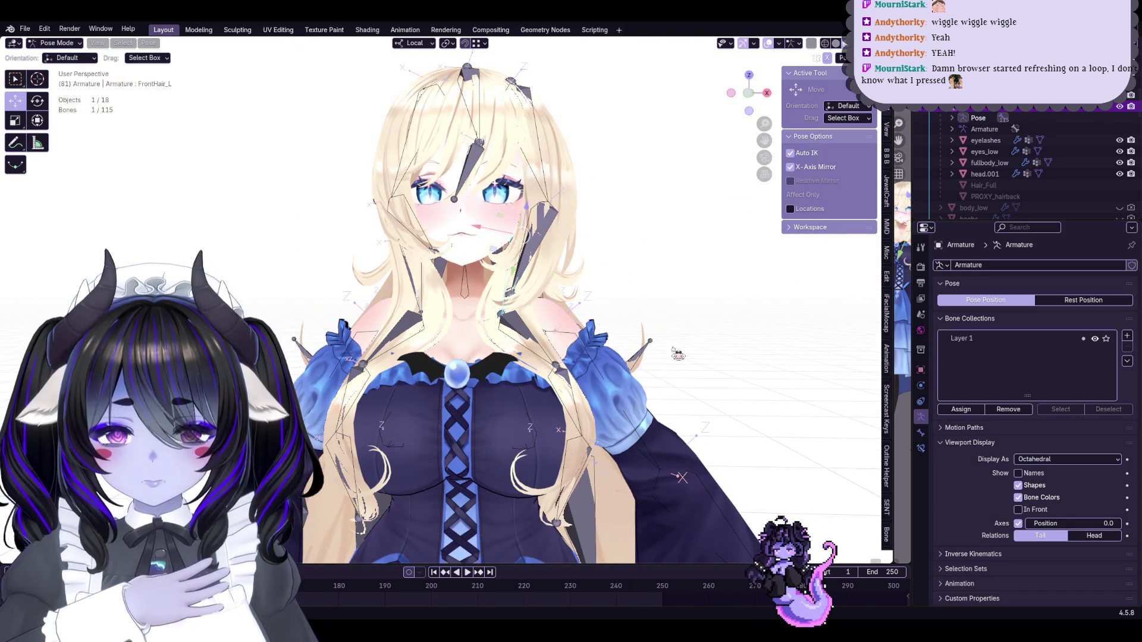
{"action": "key", "text": "g"}
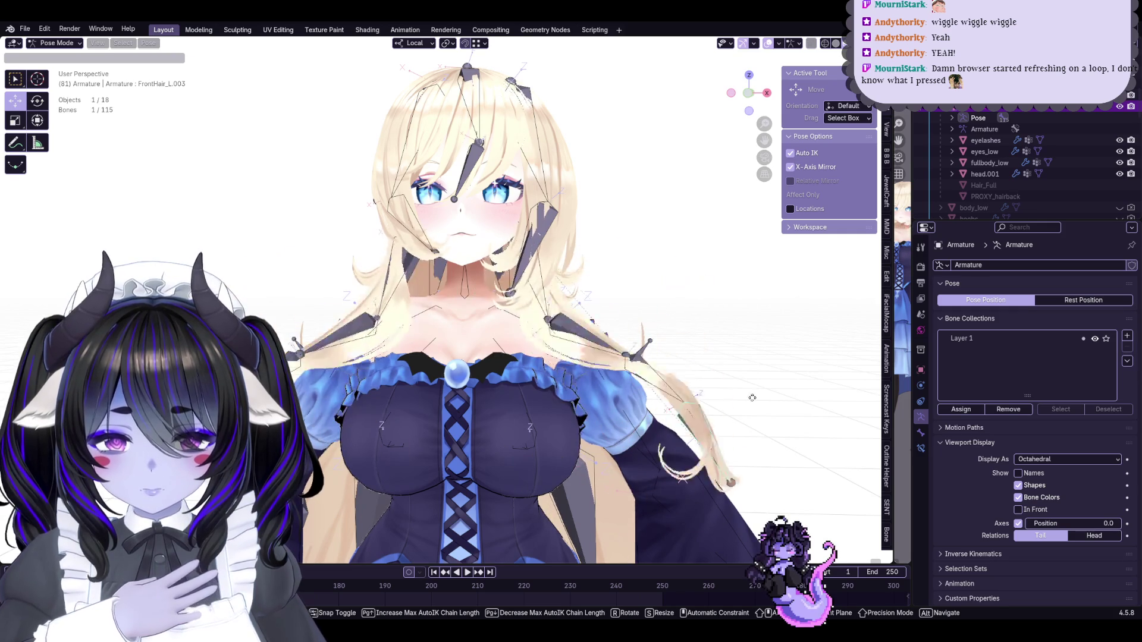
{"action": "key", "text": "Escape"}
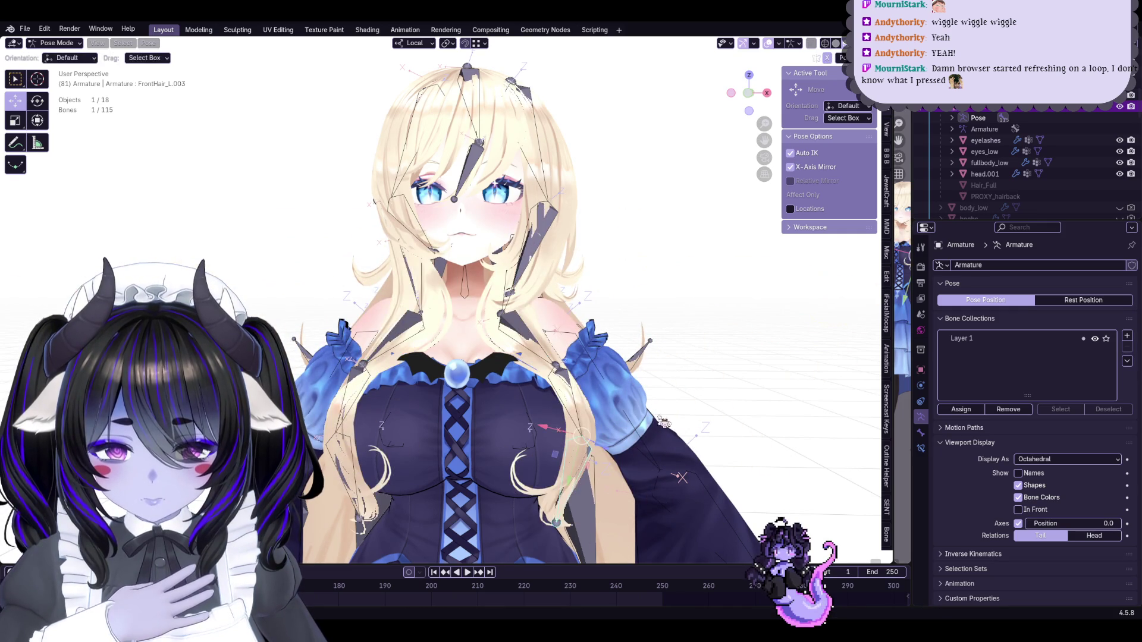
{"action": "key", "text": "g"}
{"action": "key", "text": "Escape"}
{"action": "mouse_move", "coordinate": [744, 357]}
{"action": "middle_mouse_down"}
{"action": "mouse_move", "coordinate": [636, 439]}
{"action": "mouse_move", "coordinate": [674, 432]}
{"action": "middle_mouse_up"}
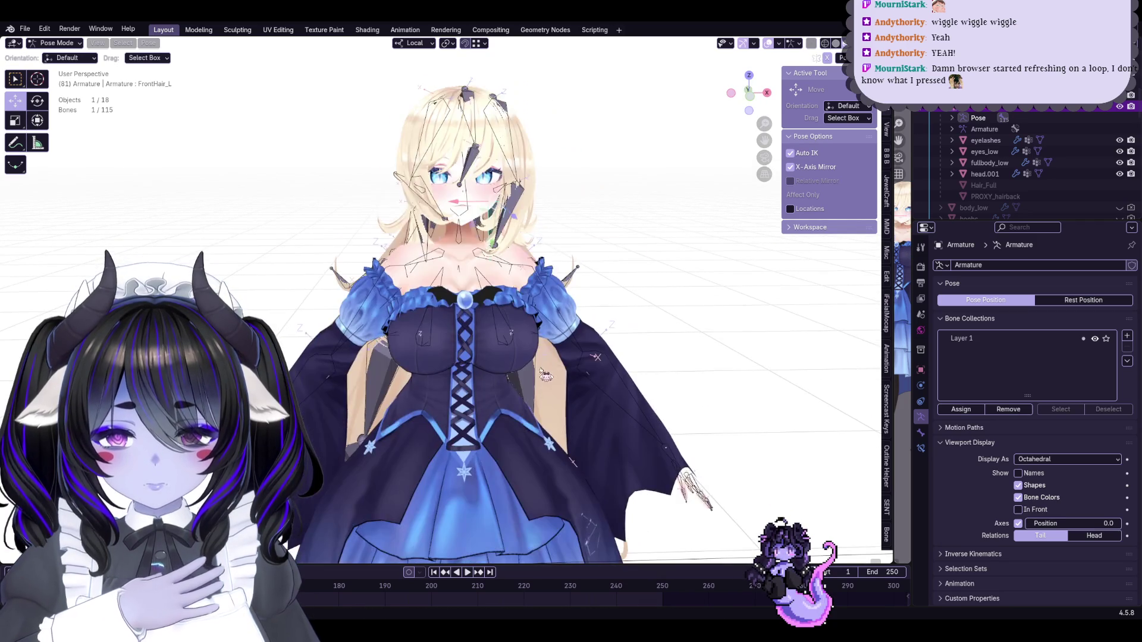
Select Hair_Full, orbit around, then try rotating the BangsB1 bone and cancel
{"action": "left_click", "coordinate": [547, 232]}
{"action": "mouse_move", "coordinate": [547, 232]}
{"action": "middle_mouse_down"}
{"action": "mouse_move", "coordinate": [658, 247]}
{"action": "mouse_move", "coordinate": [535, 298]}
{"action": "middle_mouse_up"}
{"action": "scroll", "coordinate": [427, 351], "scroll_direction": "up", "scroll_amount": 2}
{"action": "scroll", "coordinate": [427, 351], "scroll_direction": "down", "scroll_amount": 2}
{"action": "middle_click_drag", "start_coordinate": [427, 351], "coordinate": [513, 280]}
{"action": "left_click", "coordinate": [513, 280]}
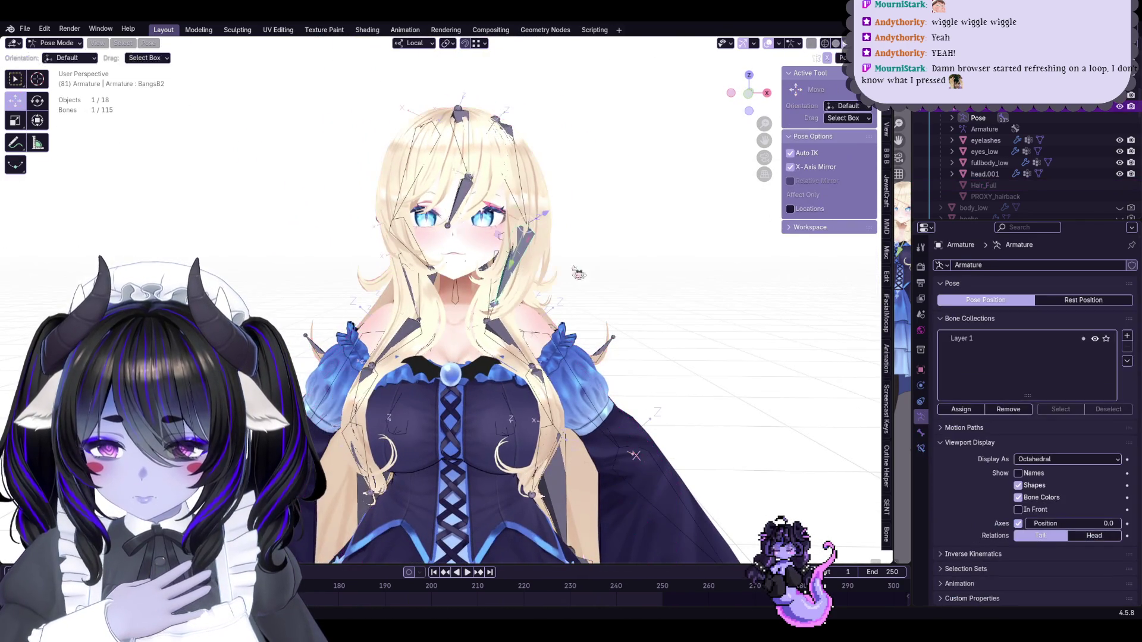
{"action": "key", "text": "r"}
{"action": "key", "text": "Escape"}
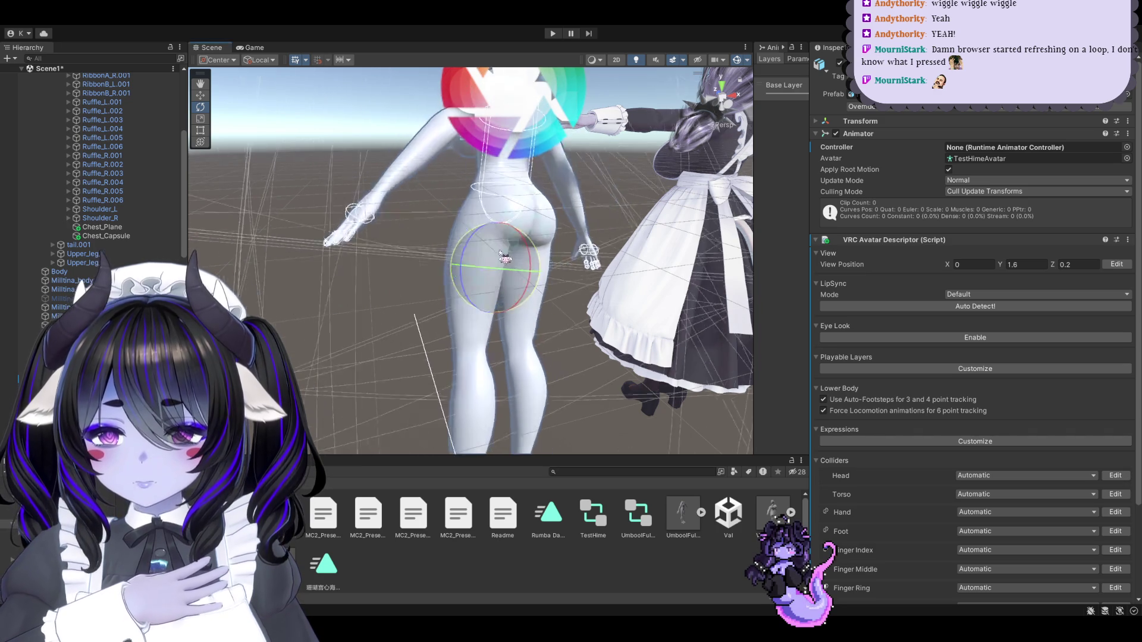
Start play mode and orbit the Scene view to the avatar's front, torso and hips
{"action": "left_click", "coordinate": [553, 34]}
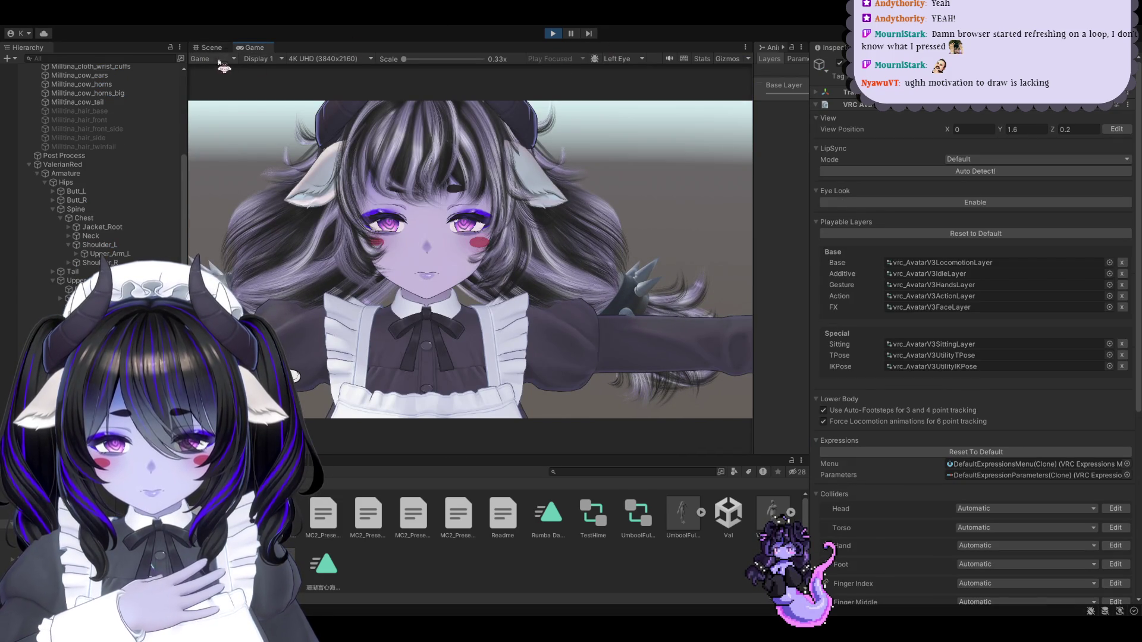
{"action": "left_click", "coordinate": [211, 48]}
{"action": "left_click_drag", "start_coordinate": [536, 162], "coordinate": [532, 334], "text": "alt"}
{"action": "left_click_drag", "start_coordinate": [530, 293], "coordinate": [606, 326], "text": "alt"}
{"action": "mouse_move", "coordinate": [530, 422]}
{"action": "left_mouse_down", "text": "alt"}
{"action": "mouse_move", "coordinate": [507, 431]}
{"action": "mouse_move", "coordinate": [528, 433]}
{"action": "left_mouse_up", "text": "alt"}
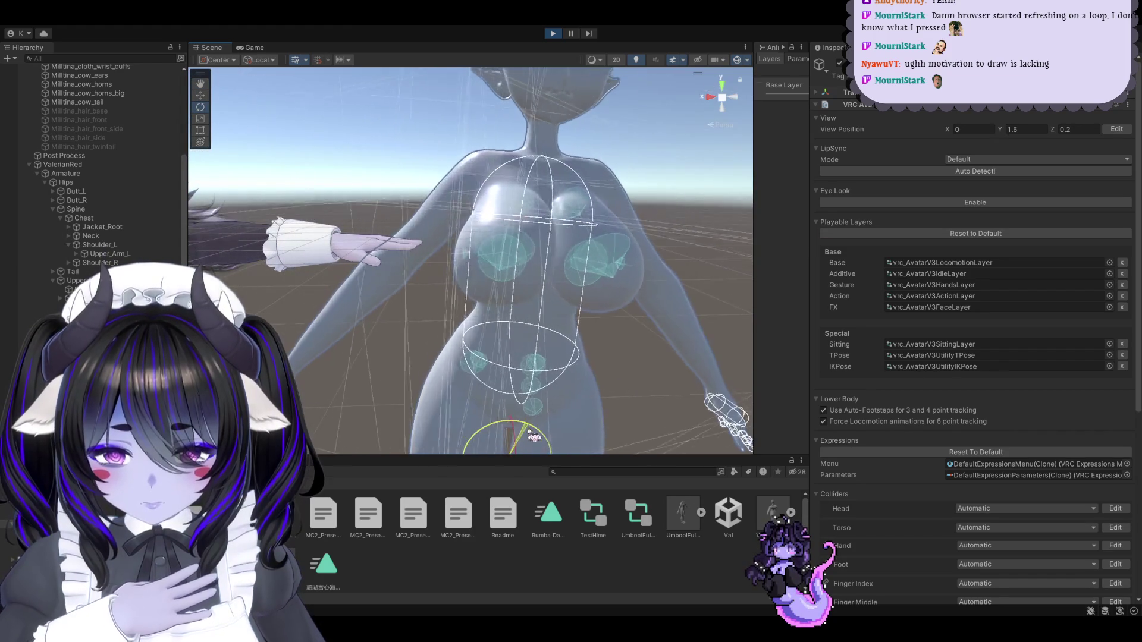
{"action": "mouse_move", "coordinate": [652, 64]}
{"action": "left_mouse_down", "text": "alt"}
{"action": "mouse_move", "coordinate": [510, 339]}
{"action": "mouse_move", "coordinate": [529, 374]}
{"action": "left_mouse_up", "text": "alt"}
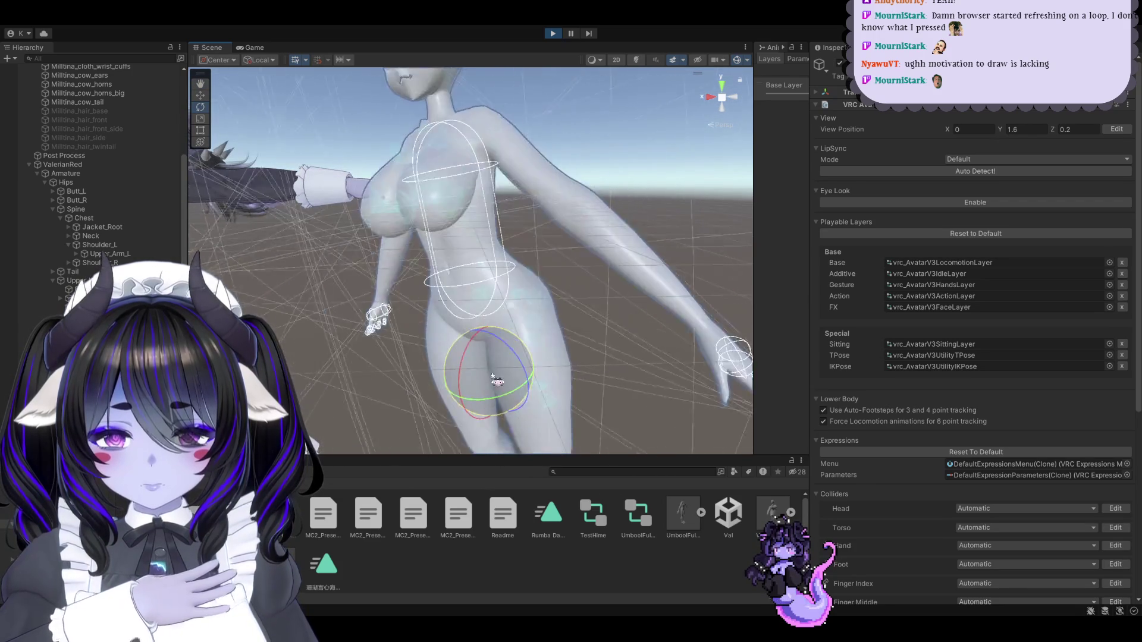
View the avatar from a rear three-quarter angle, stop play with Ctrl+P, and select the body mesh
{"action": "mouse_move", "coordinate": [523, 381]}
{"action": "left_mouse_down", "text": "alt"}
{"action": "mouse_move", "coordinate": [594, 392]}
{"action": "mouse_move", "coordinate": [459, 262]}
{"action": "mouse_move", "coordinate": [382, 361]}
{"action": "mouse_move", "coordinate": [368, 340]}
{"action": "left_mouse_up", "text": "alt"}
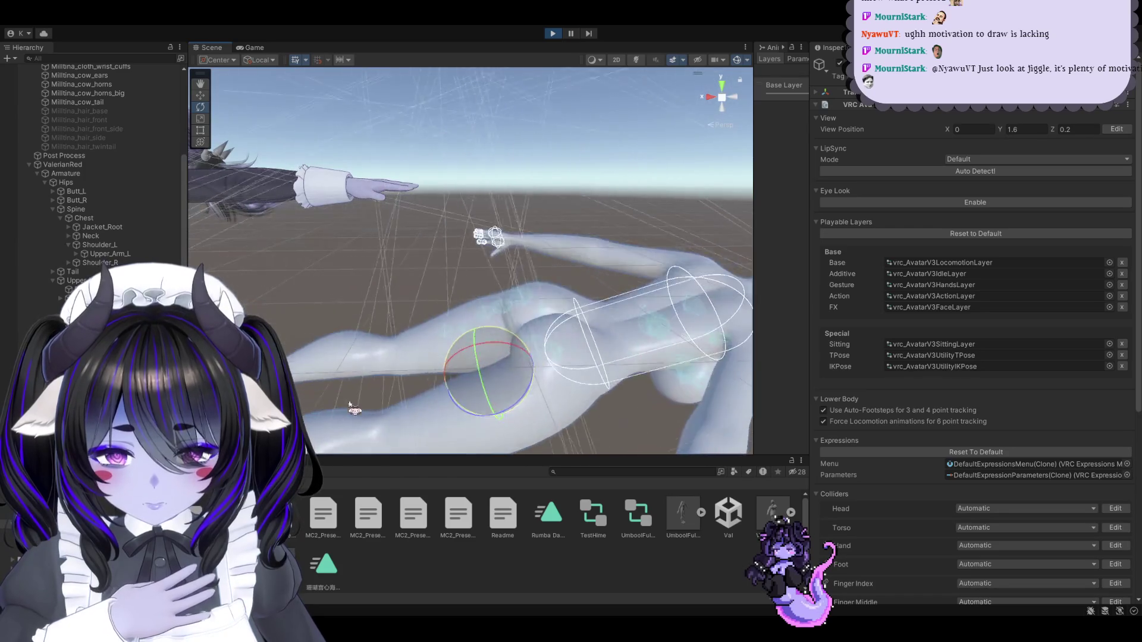
{"action": "left_click_drag", "start_coordinate": [335, 385], "coordinate": [291, 360], "text": "alt"}
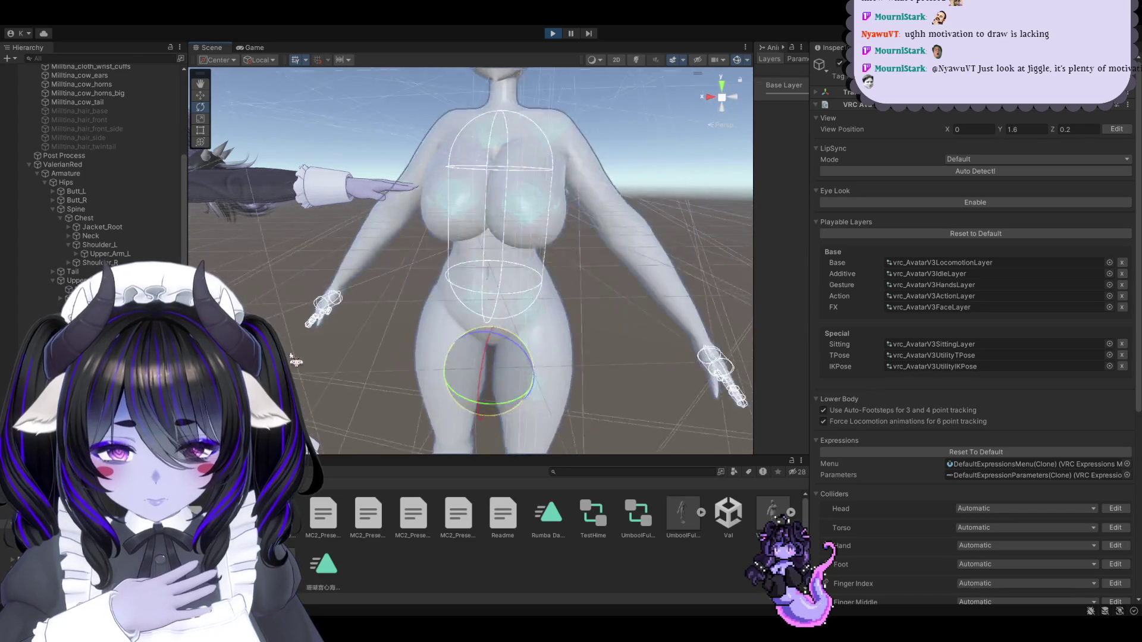
{"action": "left_click_drag", "start_coordinate": [404, 303], "coordinate": [466, 357], "text": "alt"}
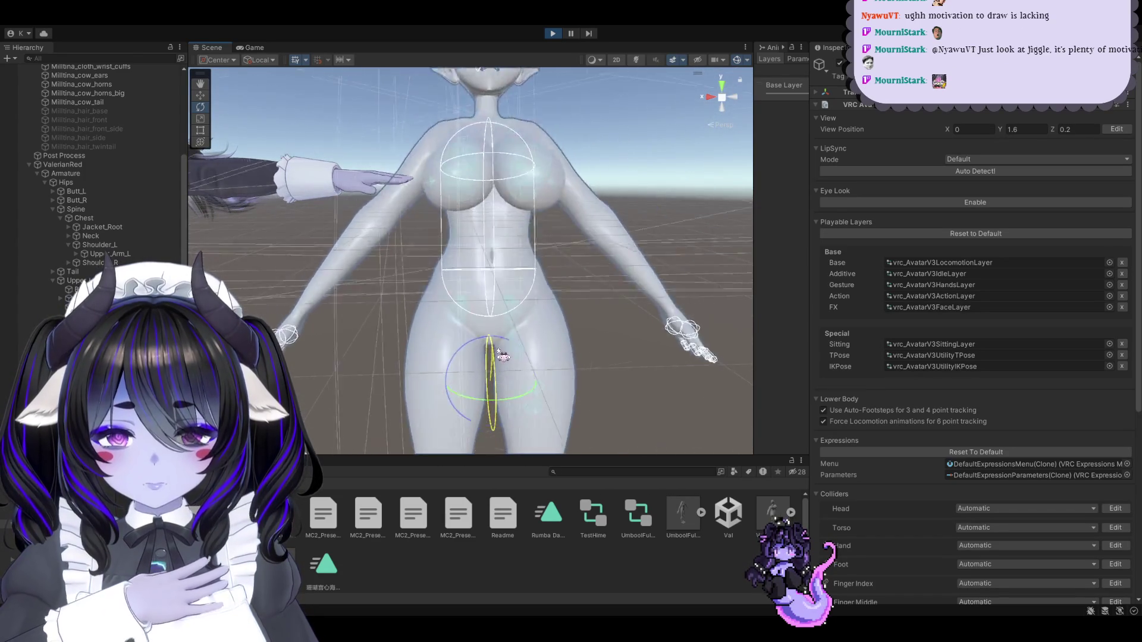
{"action": "left_click_drag", "start_coordinate": [508, 358], "coordinate": [518, 338], "text": "alt"}
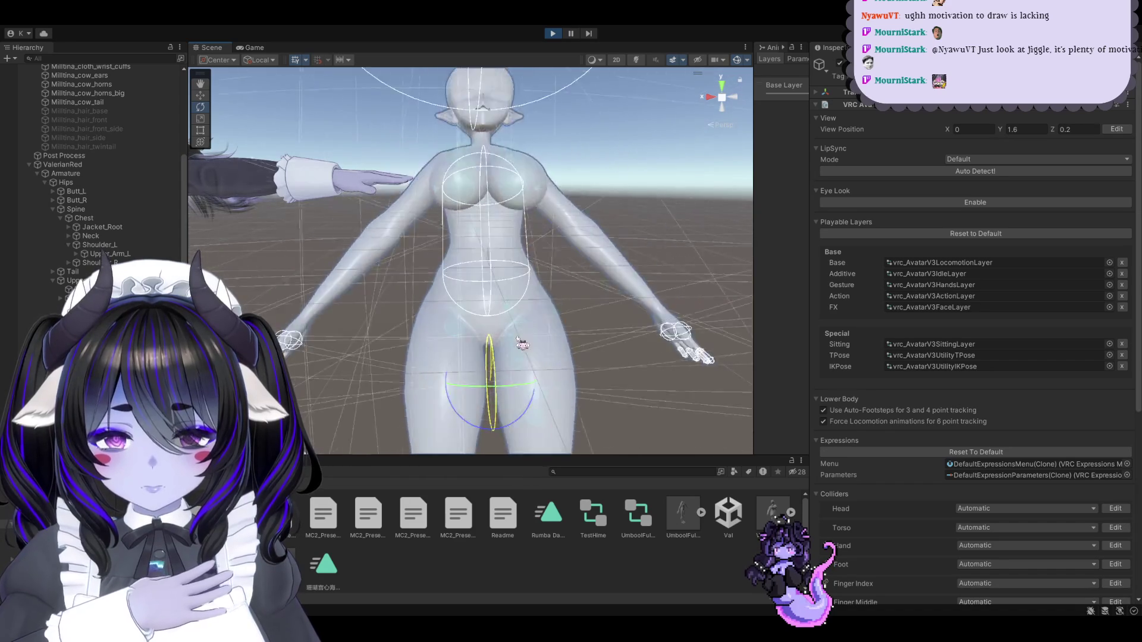
{"action": "key", "text": "ctrl+p"}
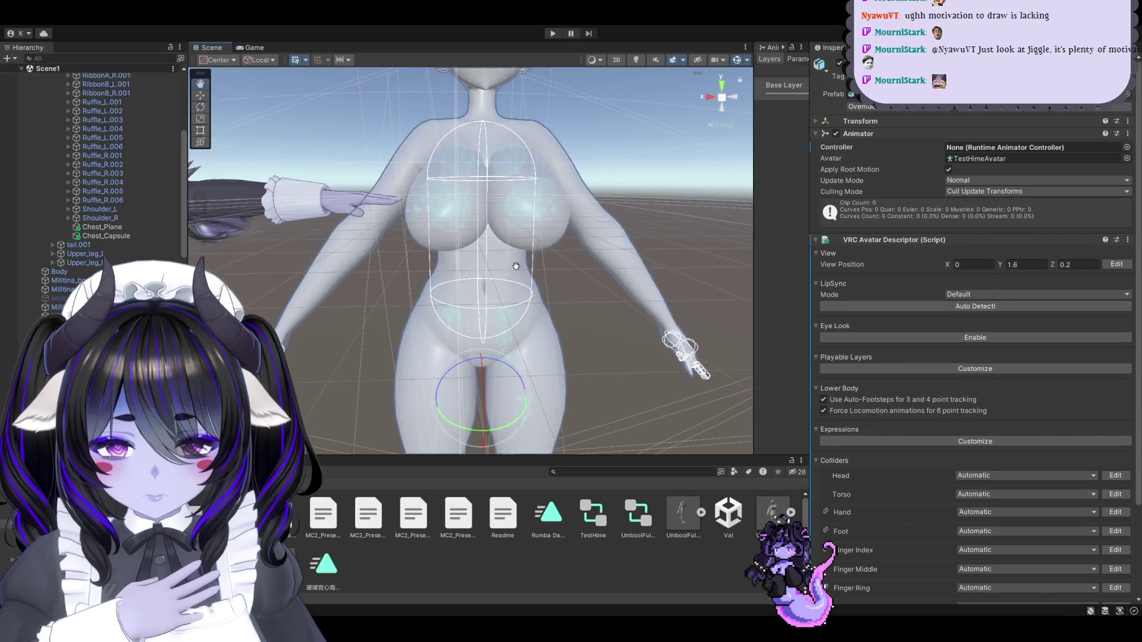
{"action": "scroll", "coordinate": [508, 325], "scroll_direction": "up", "scroll_amount": 3}
{"action": "left_click", "coordinate": [476, 285]}
{"action": "scroll", "coordinate": [457, 255], "scroll_direction": "up", "scroll_amount": 4}
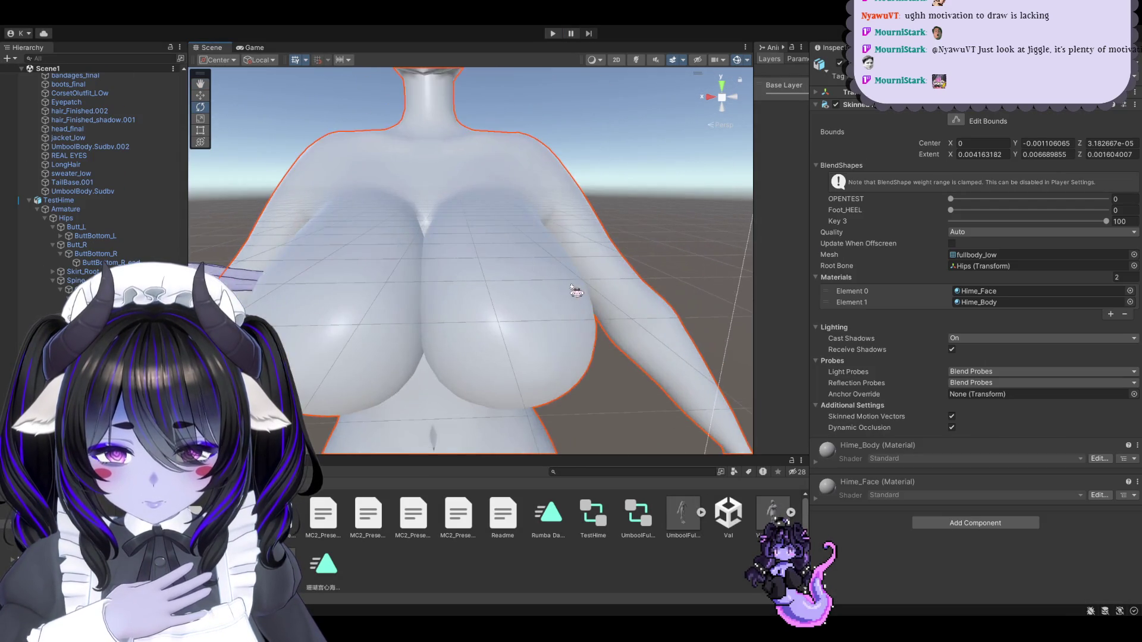
Select the chest bone carrying the PhysBone and start play mode, checking Game and Scene views
{"action": "left_click_drag", "start_coordinate": [458, 255], "coordinate": [455, 286], "text": "alt"}
{"action": "scroll", "coordinate": [117, 246], "scroll_direction": "down", "scroll_amount": 1}
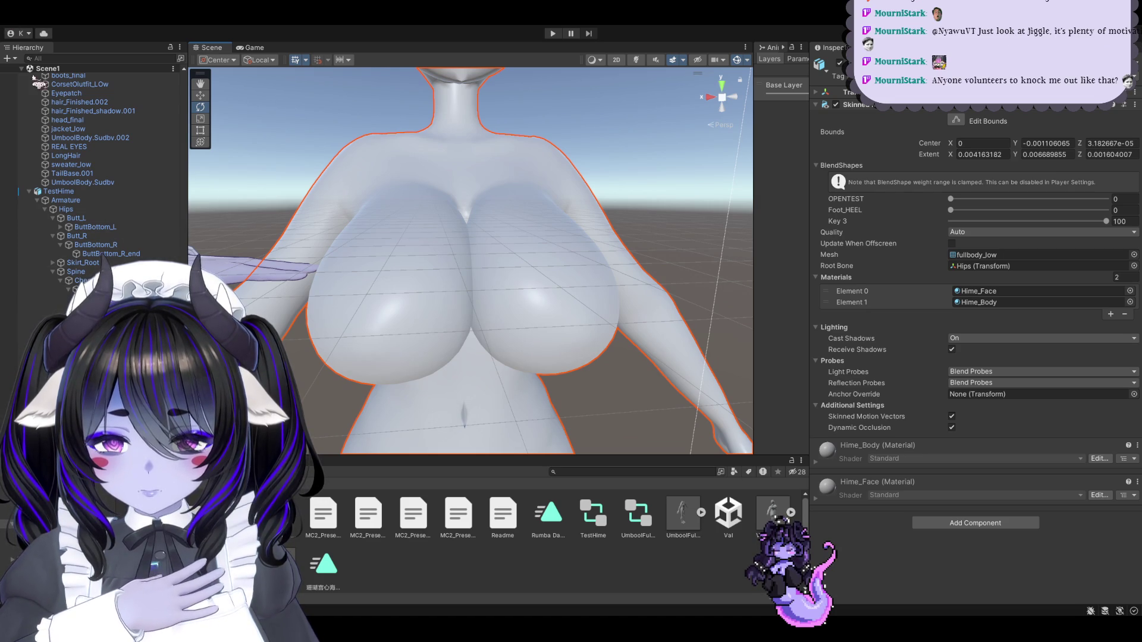
{"action": "left_click", "coordinate": [77, 289]}
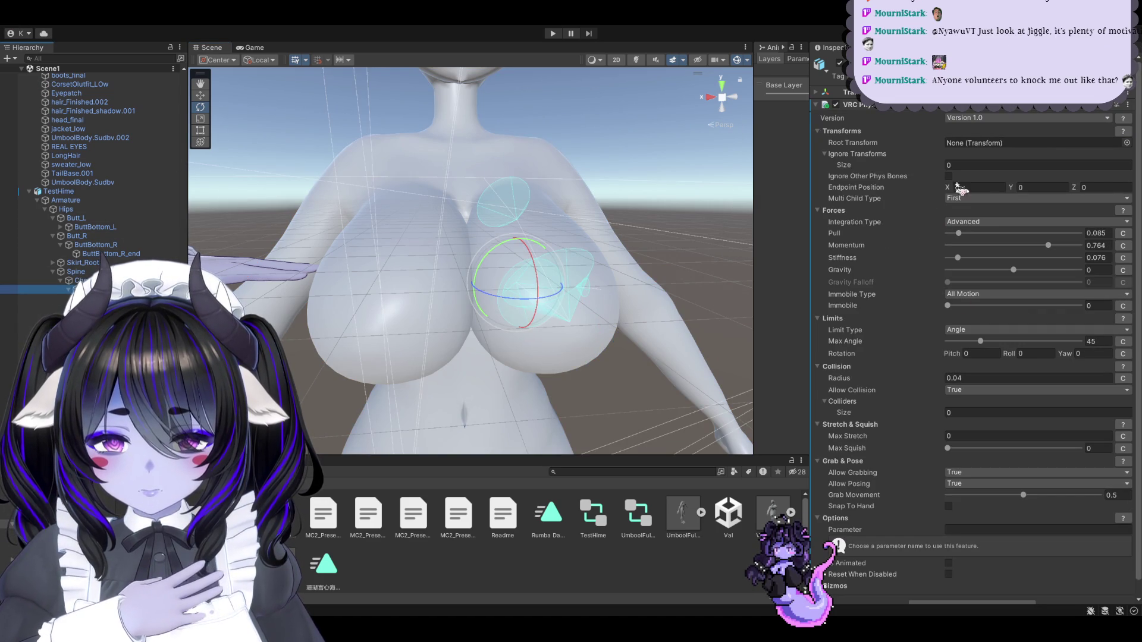
{"action": "left_click", "coordinate": [551, 35]}
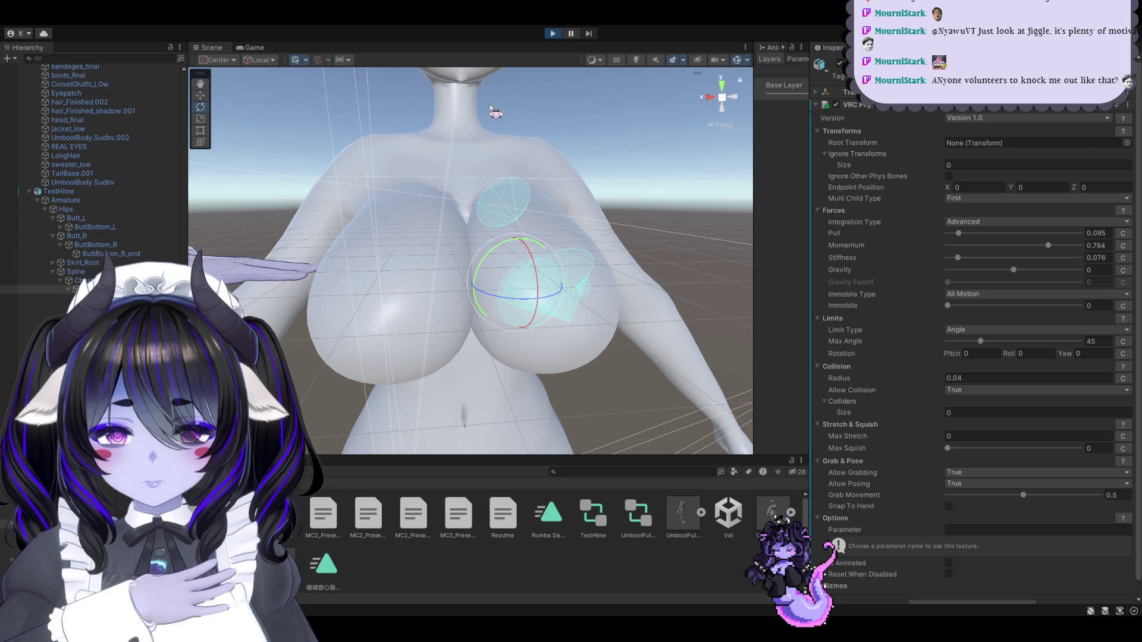
{"action": "left_click", "coordinate": [256, 47]}
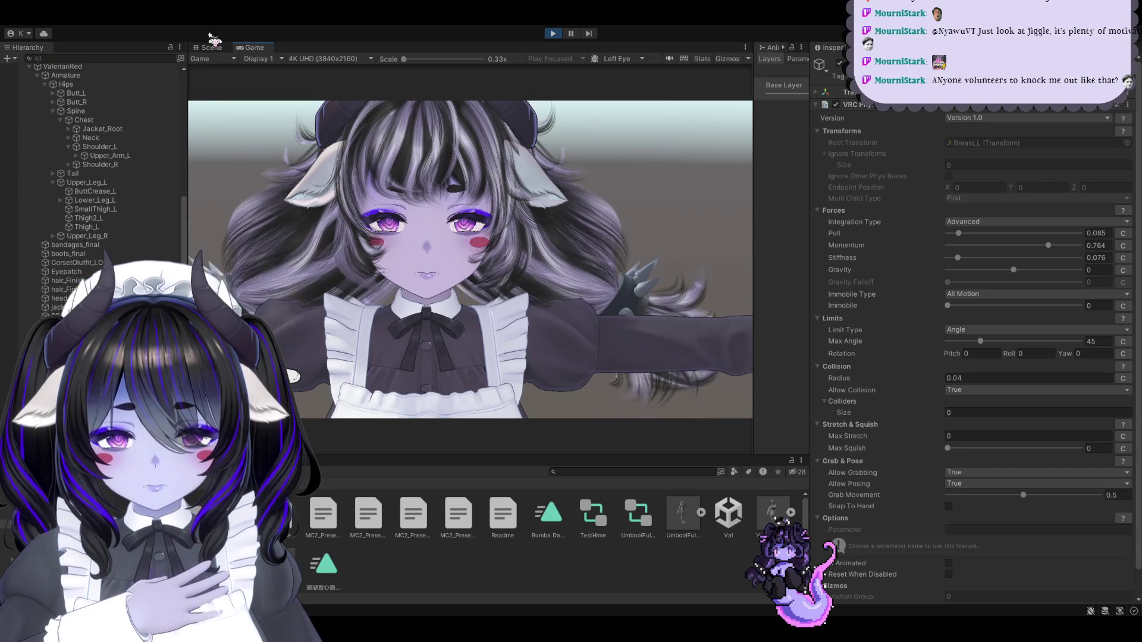
{"action": "left_click", "coordinate": [212, 47]}
Click the breast bones and orbit around the chest to watch the jiggle, then stop play with Ctrl+P
{"action": "scroll", "coordinate": [89, 148], "scroll_direction": "down", "scroll_amount": 5}
{"action": "left_click", "coordinate": [600, 318]}
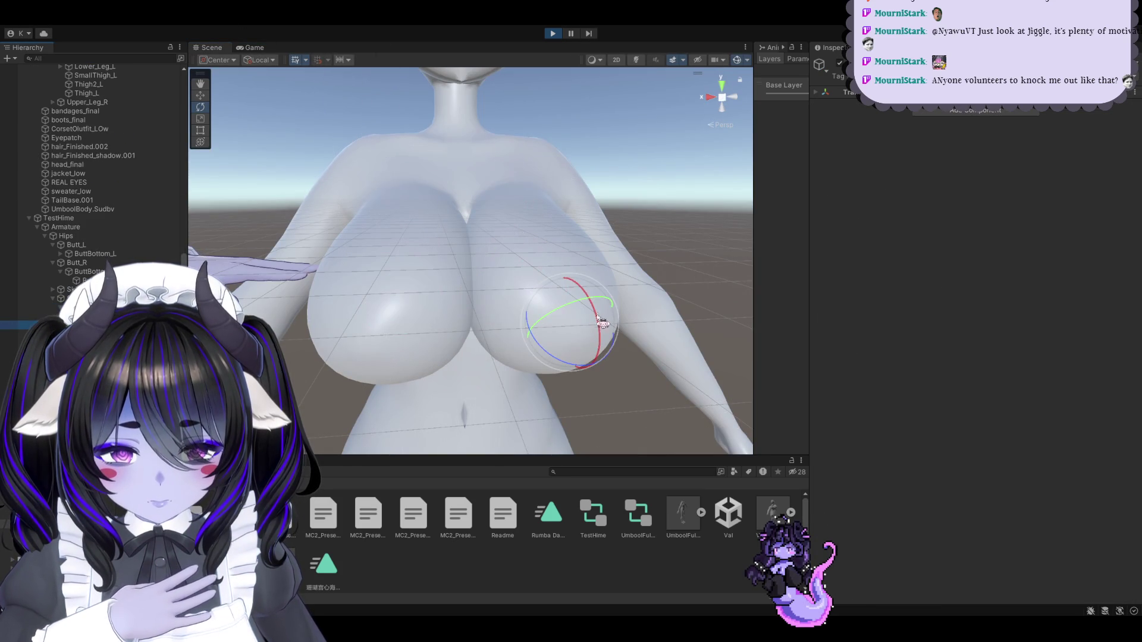
{"action": "left_click", "coordinate": [585, 321]}
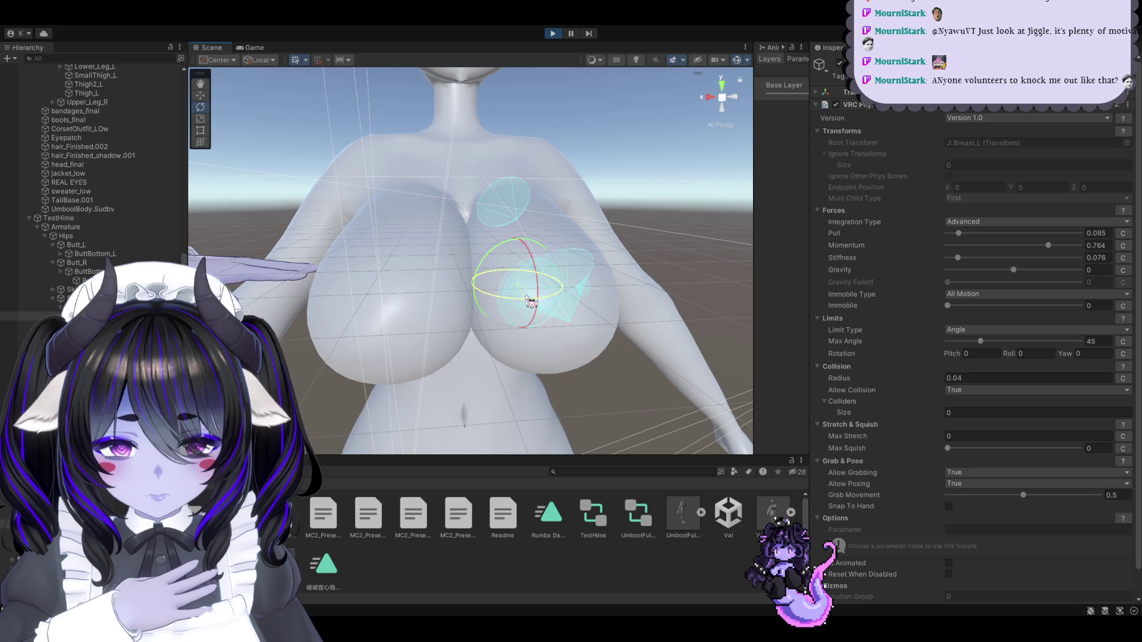
{"action": "left_click", "coordinate": [458, 393]}
{"action": "mouse_move", "coordinate": [459, 394]}
{"action": "left_mouse_down", "text": "alt"}
{"action": "mouse_move", "coordinate": [499, 321]}
{"action": "mouse_move", "coordinate": [530, 307]}
{"action": "mouse_move", "coordinate": [483, 316]}
{"action": "mouse_move", "coordinate": [490, 349]}
{"action": "mouse_move", "coordinate": [458, 415]}
{"action": "mouse_move", "coordinate": [461, 508]}
{"action": "mouse_move", "coordinate": [436, 502]}
{"action": "mouse_move", "coordinate": [455, 524]}
{"action": "mouse_move", "coordinate": [454, 594]}
{"action": "mouse_move", "coordinate": [364, 107]}
{"action": "mouse_move", "coordinate": [346, 89]}
{"action": "mouse_move", "coordinate": [417, 238]}
{"action": "left_mouse_up", "text": "alt"}
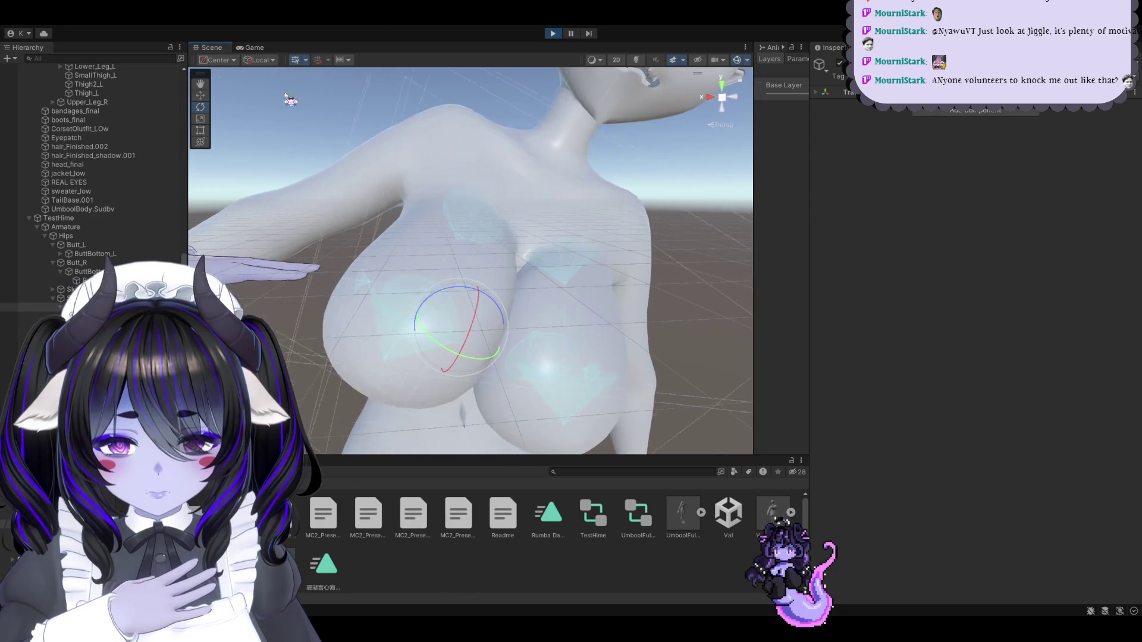
{"action": "mouse_move", "coordinate": [458, 288]}
{"action": "left_mouse_down"}
{"action": "mouse_move", "coordinate": [488, 297]}
{"action": "mouse_move", "coordinate": [484, 316]}
{"action": "mouse_move", "coordinate": [517, 312]}
{"action": "mouse_move", "coordinate": [452, 325]}
{"action": "mouse_move", "coordinate": [499, 306]}
{"action": "mouse_move", "coordinate": [515, 337]}
{"action": "mouse_move", "coordinate": [439, 320]}
{"action": "mouse_move", "coordinate": [384, 324]}
{"action": "mouse_move", "coordinate": [487, 316]}
{"action": "mouse_move", "coordinate": [416, 298]}
{"action": "mouse_move", "coordinate": [574, 132]}
{"action": "left_mouse_up"}
{"action": "key", "text": "ctrl+p"}
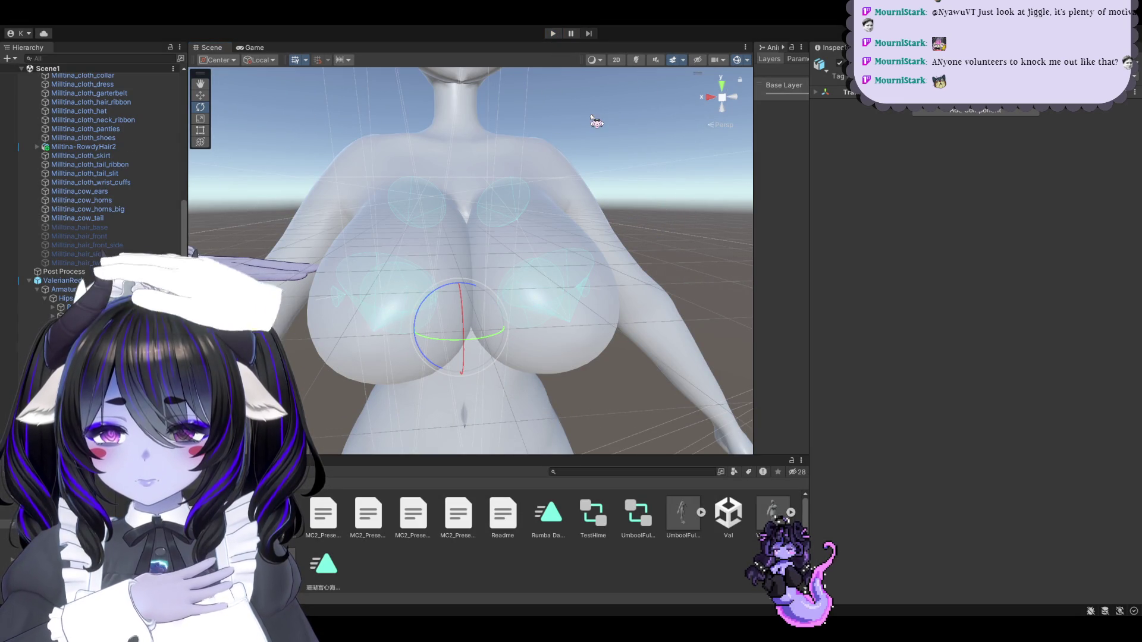
{"action": "scroll", "coordinate": [542, 249], "scroll_direction": "down", "scroll_amount": 8}
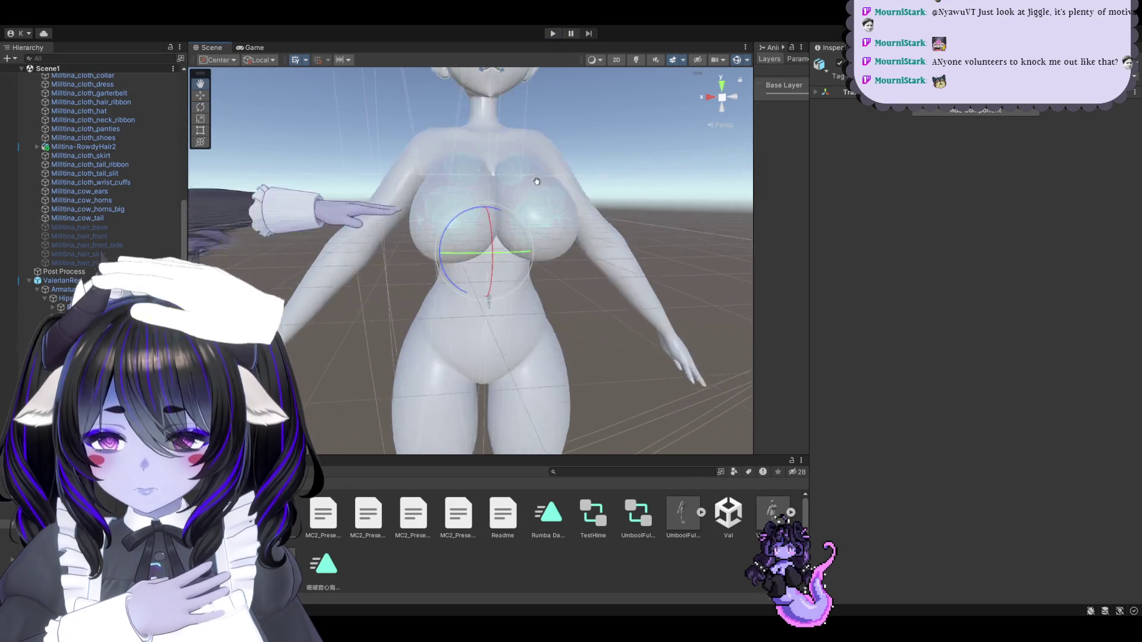
{"action": "left_click_drag", "start_coordinate": [548, 231], "coordinate": [594, 200], "text": "alt"}
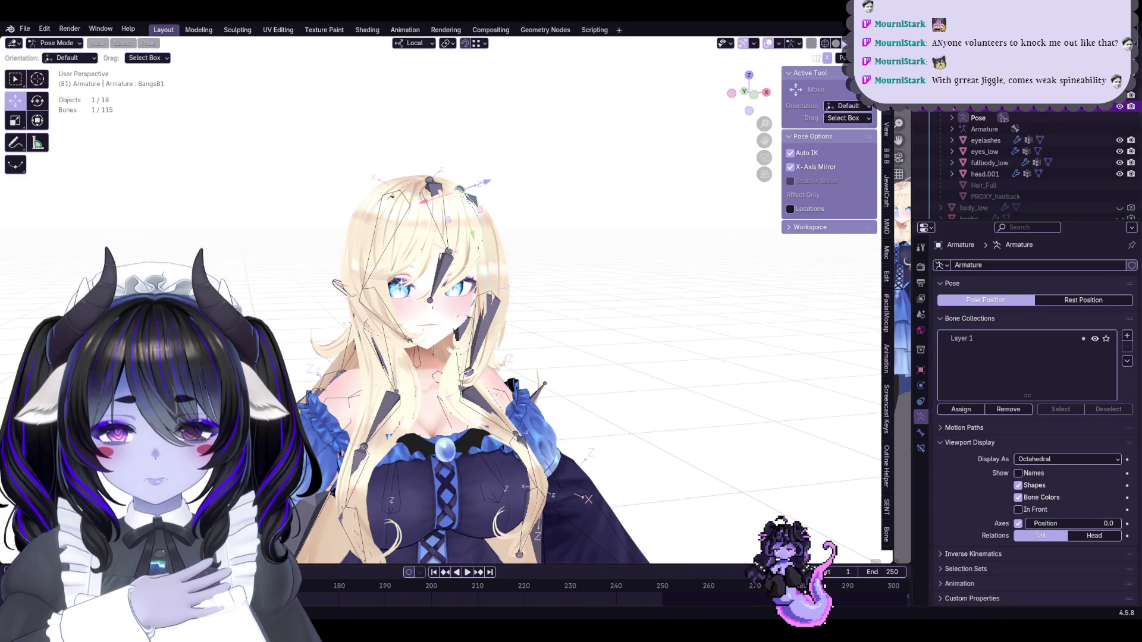
Test-rotate the FrontHair_L hair bone, then cancel so the hair springs back
{"action": "mouse_move", "coordinate": [452, 298]}
{"action": "middle_mouse_down"}
{"action": "mouse_move", "coordinate": [655, 298]}
{"action": "mouse_move", "coordinate": [678, 280]}
{"action": "middle_mouse_up"}
{"action": "left_click", "coordinate": [494, 265]}
{"action": "mouse_move", "coordinate": [494, 265]}
{"action": "middle_mouse_down"}
{"action": "mouse_move", "coordinate": [517, 300]}
{"action": "mouse_move", "coordinate": [609, 283]}
{"action": "mouse_move", "coordinate": [474, 313]}
{"action": "mouse_move", "coordinate": [452, 279]}
{"action": "middle_mouse_up"}
{"action": "scroll", "coordinate": [609, 286], "scroll_direction": "up", "scroll_amount": 2}
{"action": "left_click", "coordinate": [427, 149]}
{"action": "key", "text": "r"}
{"action": "scroll", "coordinate": [427, 149], "scroll_direction": "up", "scroll_amount": 3}
{"action": "key", "text": "Escape"}
{"action": "scroll", "coordinate": [521, 330], "scroll_direction": "down", "scroll_amount": 2}
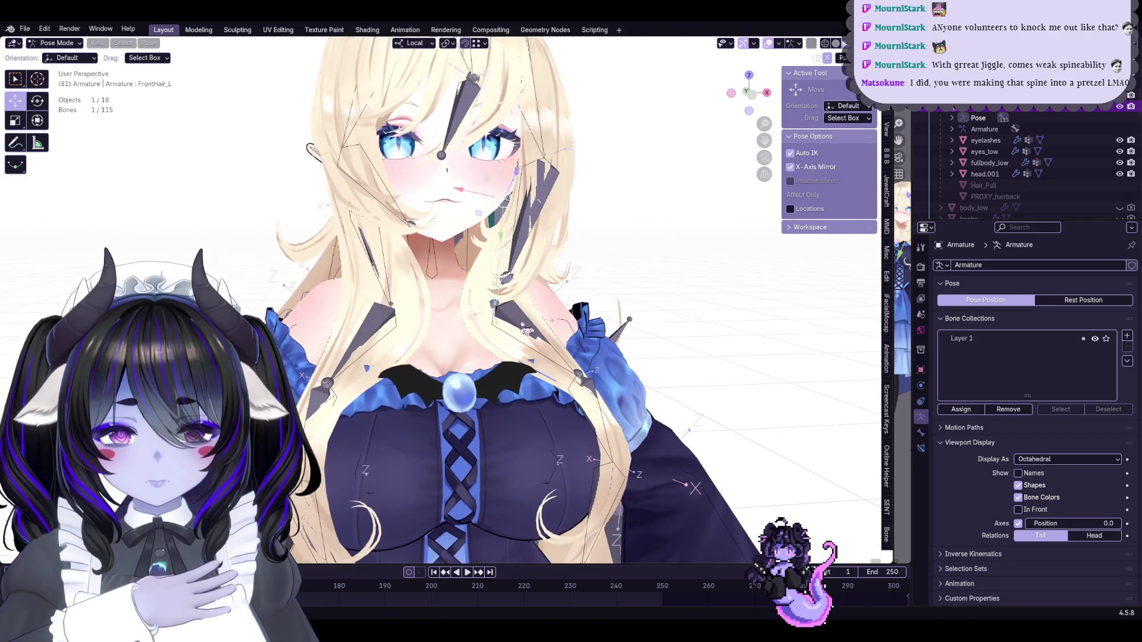
Trackball-rotate the FrontHair_R.001 and a back hair bone to test the hair swing
{"action": "middle_click_drag", "start_coordinate": [577, 311], "coordinate": [579, 295], "text": "shift"}
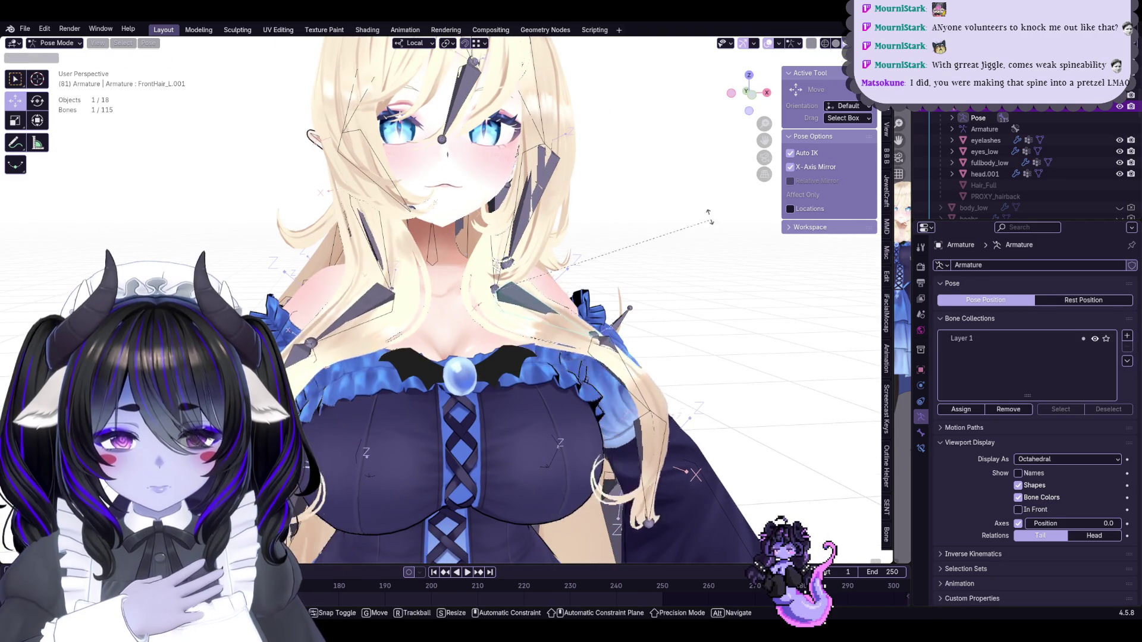
{"action": "key", "text": "r"}
{"action": "key", "text": "Escape"}
{"action": "scroll", "coordinate": [598, 378], "scroll_direction": "down", "scroll_amount": 1}
{"action": "left_click", "coordinate": [368, 284]}
{"action": "key", "text": "r"}
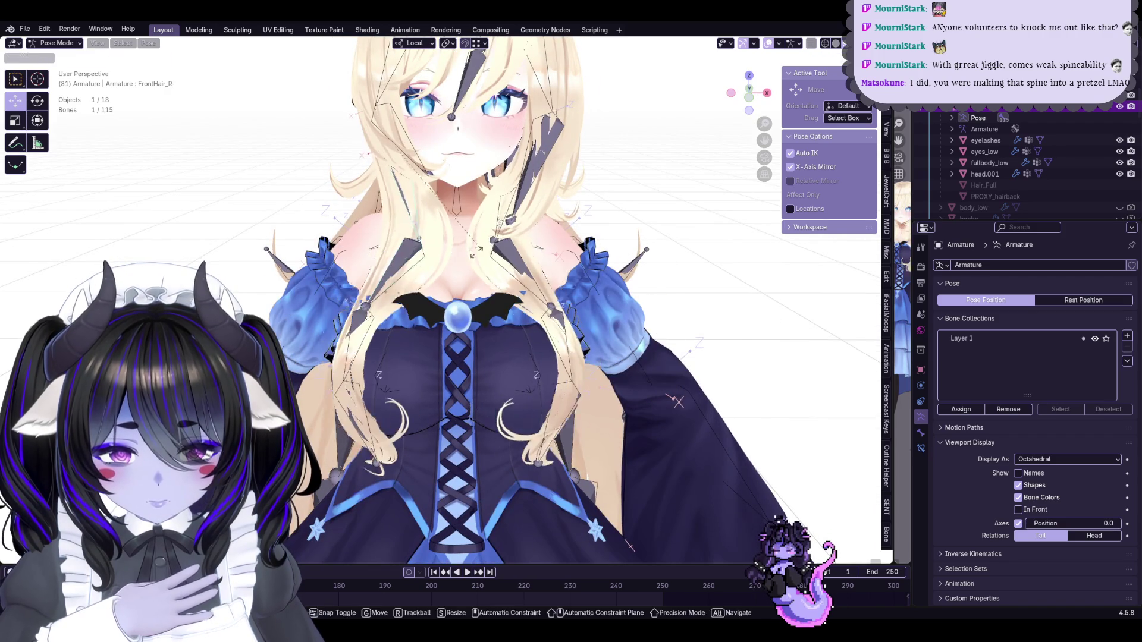
{"action": "mouse_move", "coordinate": [368, 285]}
{"action": "middle_mouse_down", "text": "shift"}
{"action": "mouse_move", "coordinate": [367, 356]}
{"action": "mouse_move", "coordinate": [569, 302]}
{"action": "mouse_move", "coordinate": [632, 272]}
{"action": "middle_mouse_up", "text": "shift"}
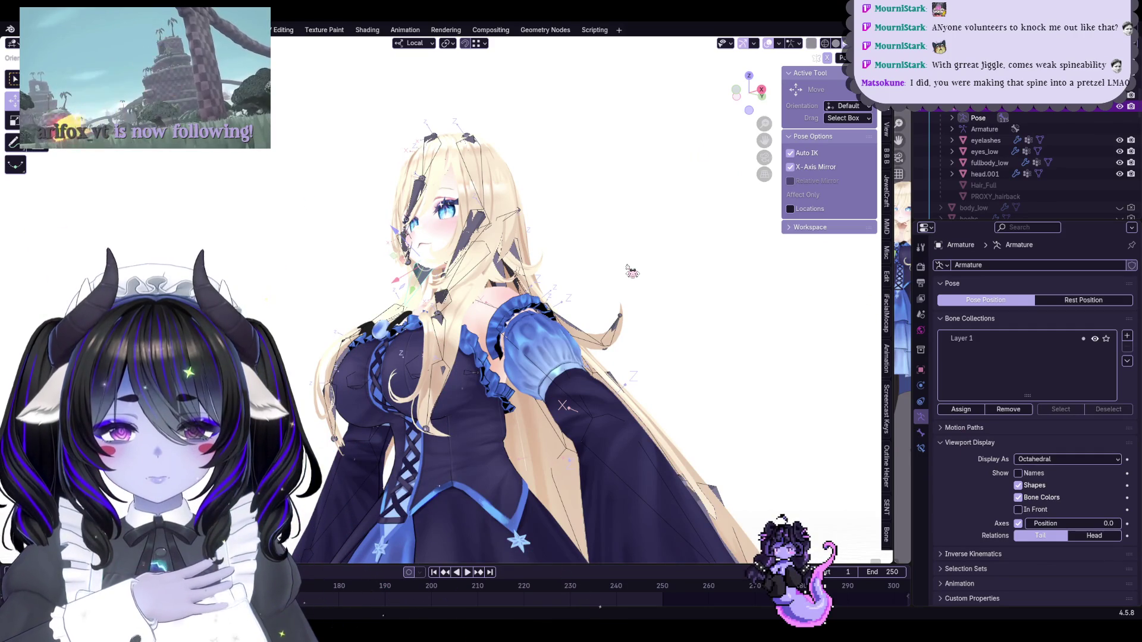
{"action": "mouse_move", "coordinate": [657, 268]}
{"action": "middle_mouse_down"}
{"action": "mouse_move", "coordinate": [456, 322]}
{"action": "mouse_move", "coordinate": [559, 286]}
{"action": "mouse_move", "coordinate": [498, 173]}
{"action": "middle_mouse_up"}
{"action": "key", "text": "r"}
{"action": "left_click", "coordinate": [542, 300]}
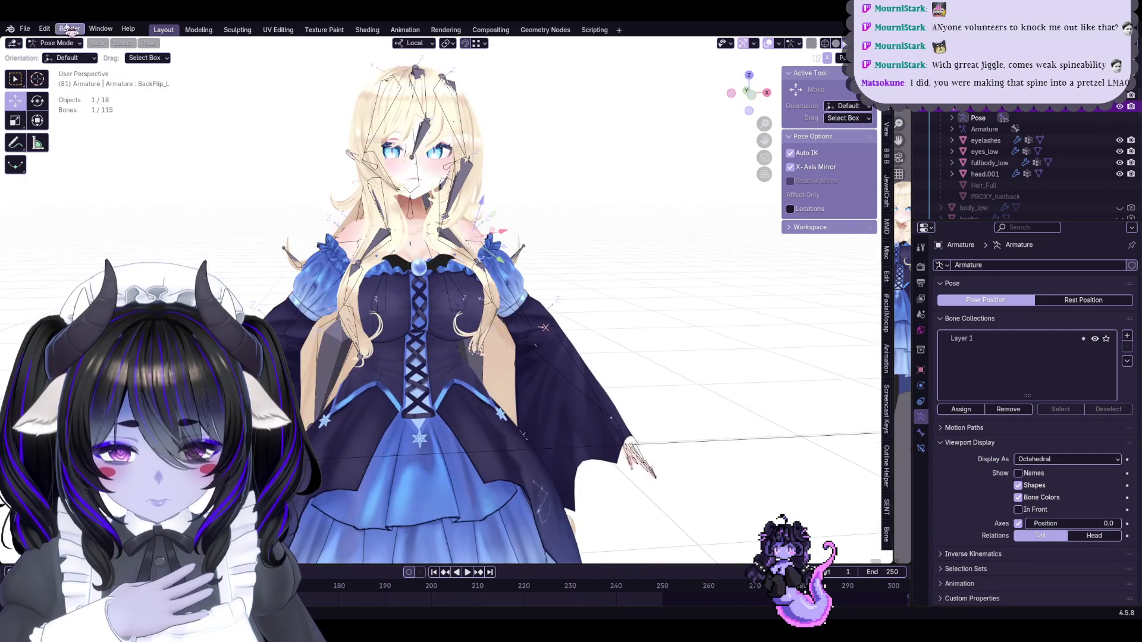
Return to Object Mode in front view with the bone and grid overlays hidden
{"action": "key", "text": "ctrl+Tab"}
{"action": "key", "text": "KP_1"}
{"action": "left_click", "coordinate": [800, 43]}
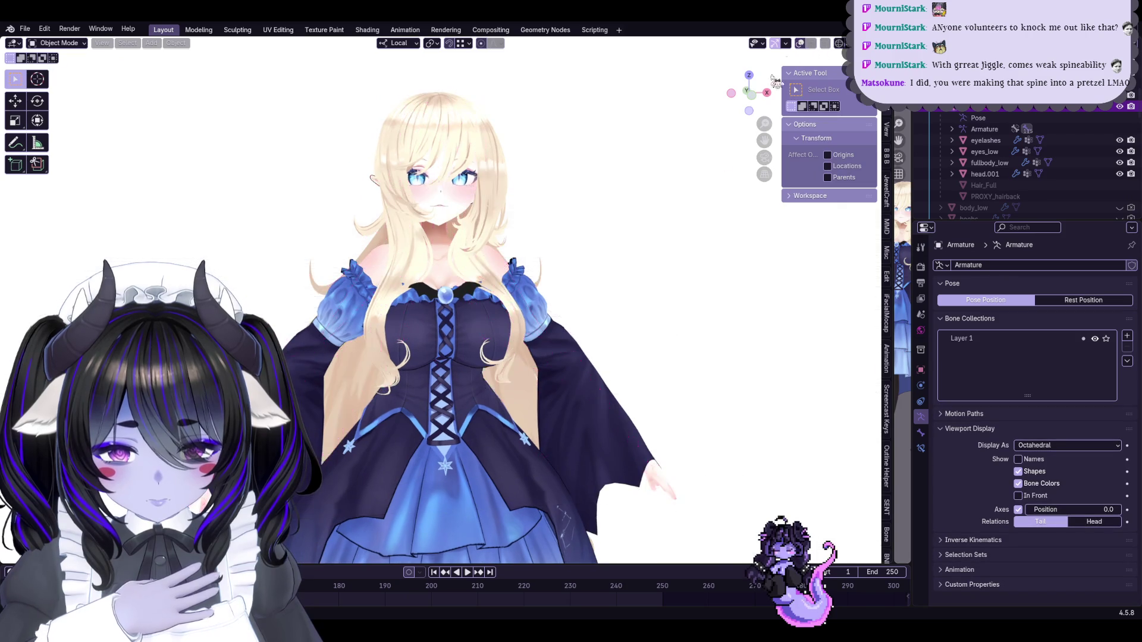
Turn the viewport overlays back on and save the blend file
{"action": "scroll", "coordinate": [645, 254], "scroll_direction": "down", "scroll_amount": 3}
{"action": "scroll", "coordinate": [786, 211], "scroll_direction": "up", "scroll_amount": 1}
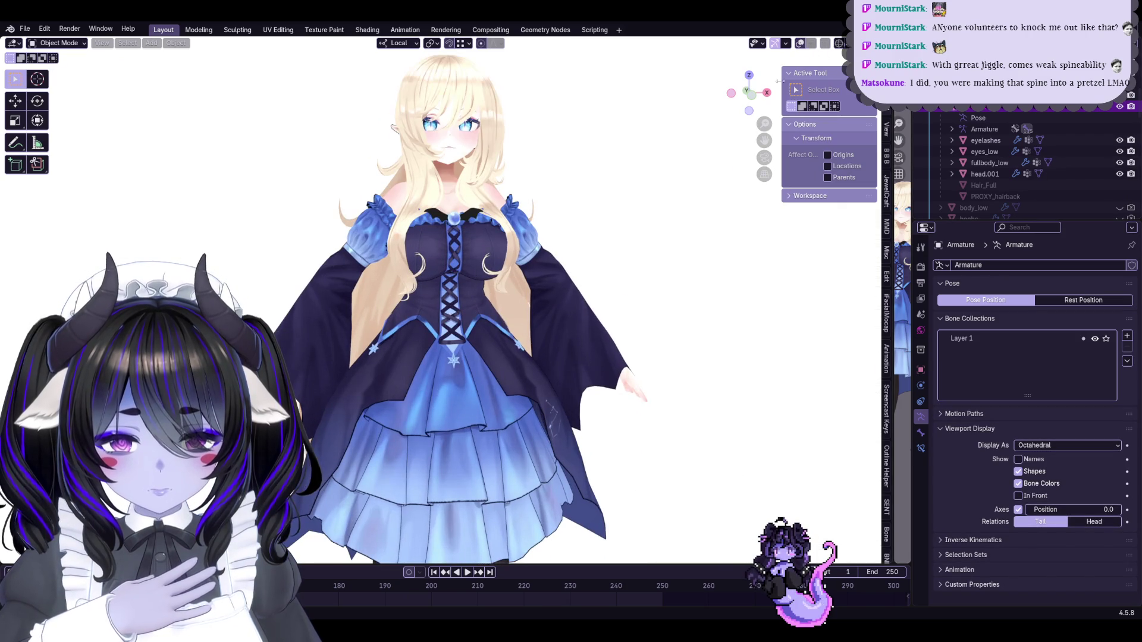
{"action": "left_click", "coordinate": [800, 43]}
{"action": "middle_click_drag", "start_coordinate": [660, 143], "coordinate": [648, 250]}
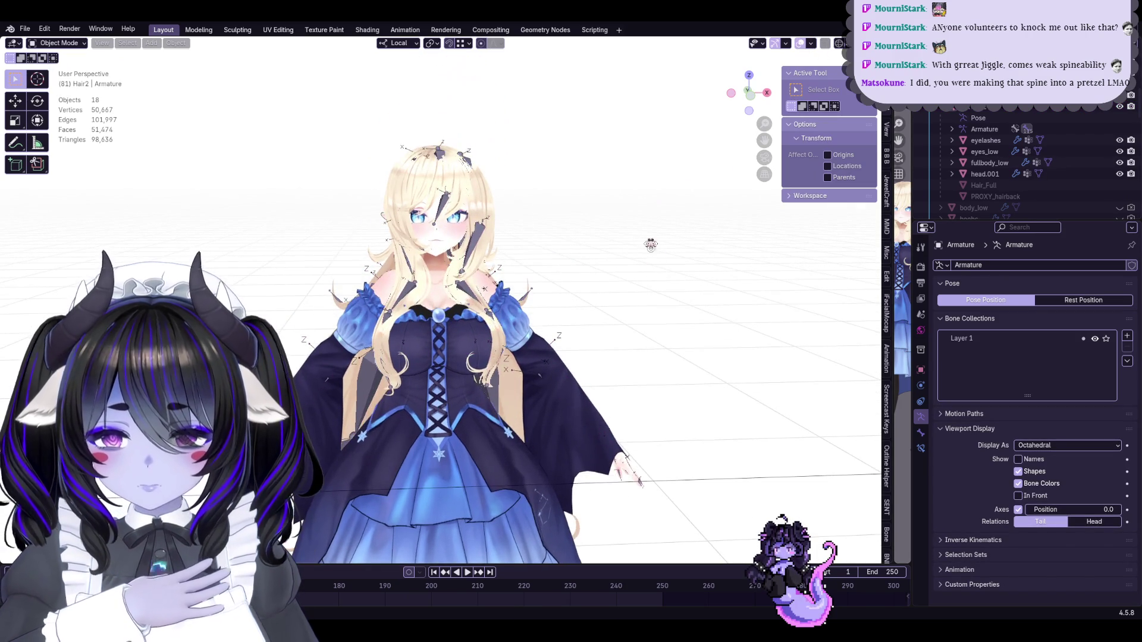
{"action": "key", "text": "ctrl+s"}
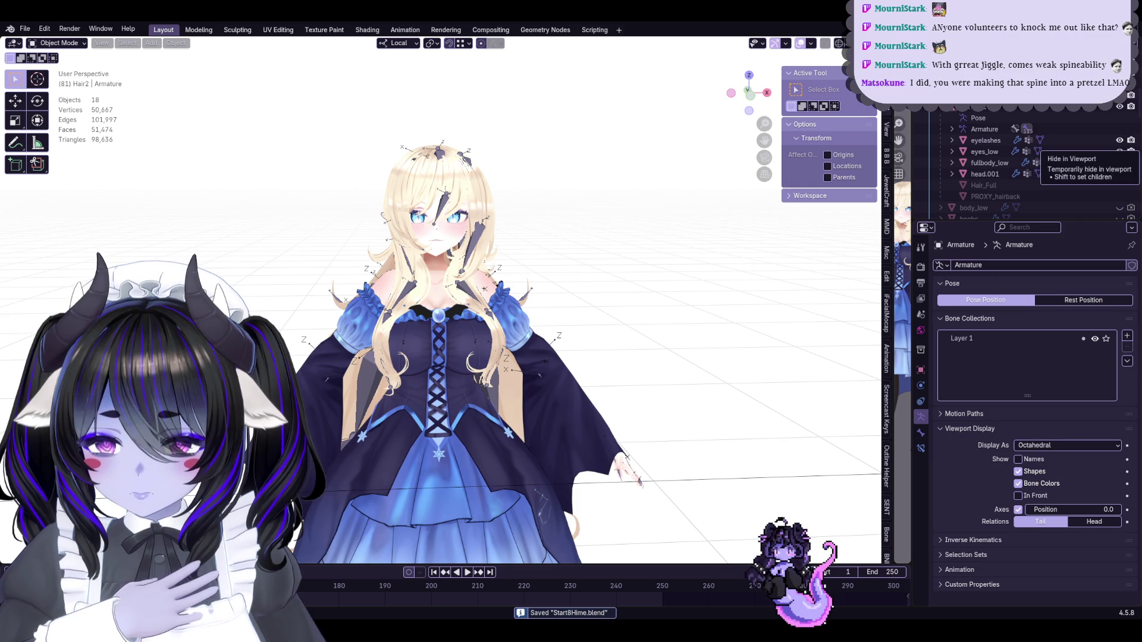
Orbit around the blonde model to inspect it from the side, below, rear and front
{"action": "scroll", "coordinate": [655, 180], "scroll_direction": "down", "scroll_amount": 3}
{"action": "mouse_move", "coordinate": [506, 410]}
{"action": "middle_mouse_down", "text": "shift"}
{"action": "mouse_move", "coordinate": [501, 282]}
{"action": "mouse_move", "coordinate": [619, 248]}
{"action": "mouse_move", "coordinate": [515, 320]}
{"action": "middle_mouse_up", "text": "shift"}
{"action": "scroll", "coordinate": [519, 271], "scroll_direction": "up", "scroll_amount": 3}
{"action": "scroll", "coordinate": [519, 271], "scroll_direction": "down", "scroll_amount": 3}
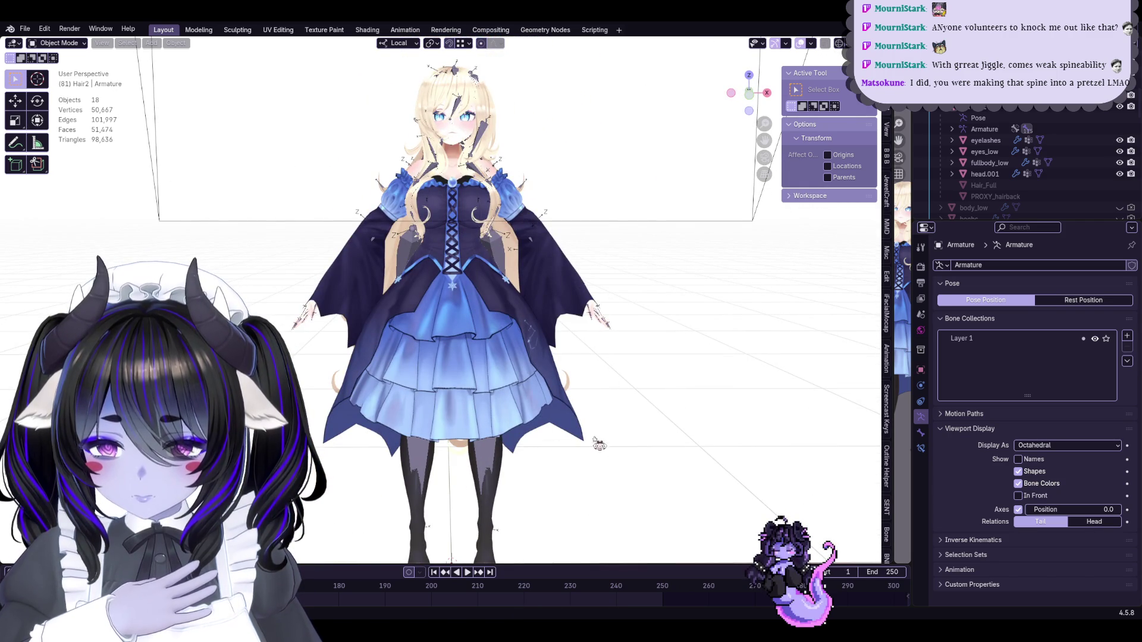
{"action": "mouse_move", "coordinate": [521, 409]}
{"action": "middle_mouse_down"}
{"action": "mouse_move", "coordinate": [648, 413]}
{"action": "mouse_move", "coordinate": [419, 231]}
{"action": "mouse_move", "coordinate": [498, 259]}
{"action": "middle_mouse_up"}
{"action": "middle_click_drag", "start_coordinate": [532, 342], "coordinate": [559, 482]}
{"action": "mouse_move", "coordinate": [515, 210]}
{"action": "middle_mouse_down"}
{"action": "mouse_move", "coordinate": [571, 250]}
{"action": "mouse_move", "coordinate": [678, 385]}
{"action": "mouse_move", "coordinate": [598, 177]}
{"action": "mouse_move", "coordinate": [487, 226]}
{"action": "middle_mouse_up"}
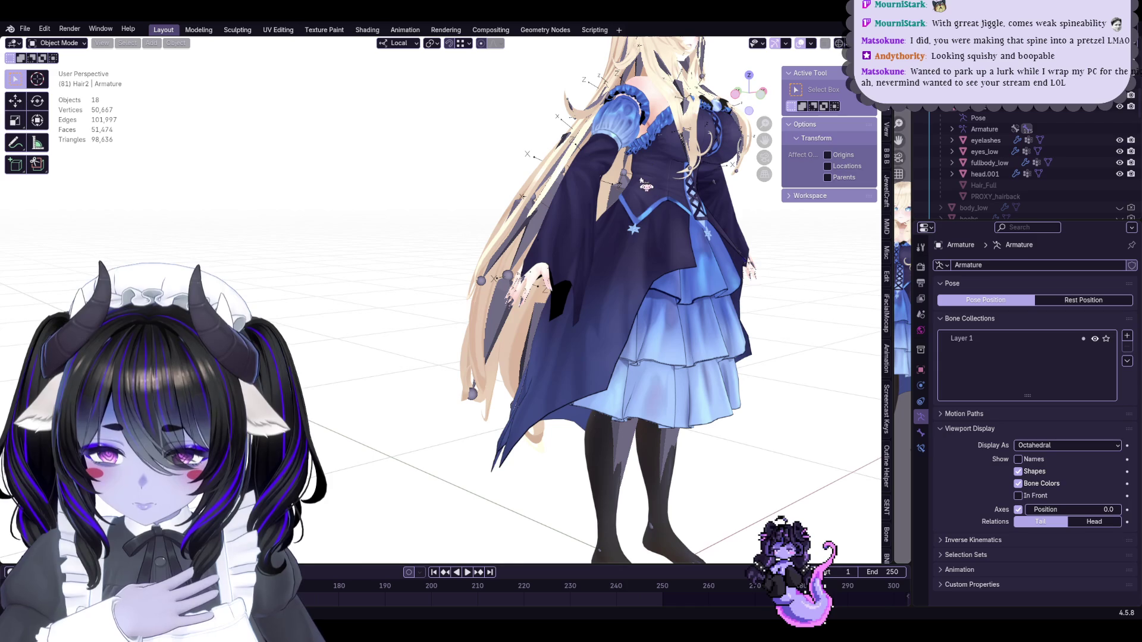
{"action": "mouse_move", "coordinate": [654, 190]}
{"action": "middle_mouse_down"}
{"action": "mouse_move", "coordinate": [624, 275]}
{"action": "mouse_move", "coordinate": [634, 333]}
{"action": "mouse_move", "coordinate": [599, 245]}
{"action": "mouse_move", "coordinate": [644, 321]}
{"action": "mouse_move", "coordinate": [616, 381]}
{"action": "middle_mouse_up"}
{"action": "scroll", "coordinate": [644, 320], "scroll_direction": "up", "scroll_amount": 6}
{"action": "scroll", "coordinate": [1063, 176], "scroll_direction": "down", "scroll_amount": 5}
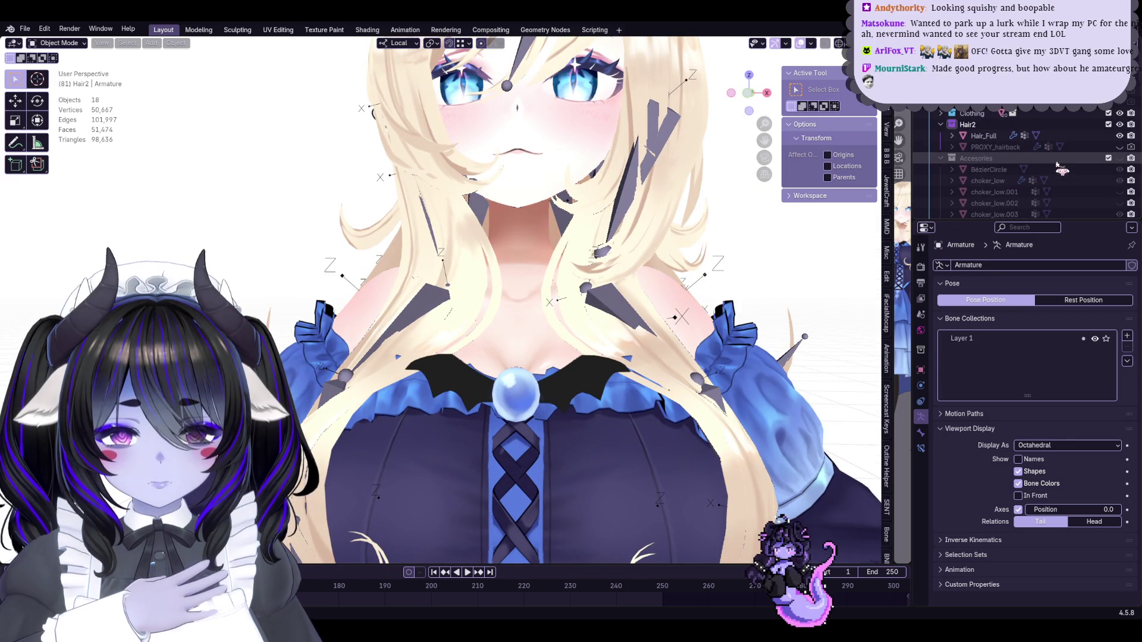
{"action": "scroll", "coordinate": [629, 242], "scroll_direction": "down", "scroll_amount": 7}
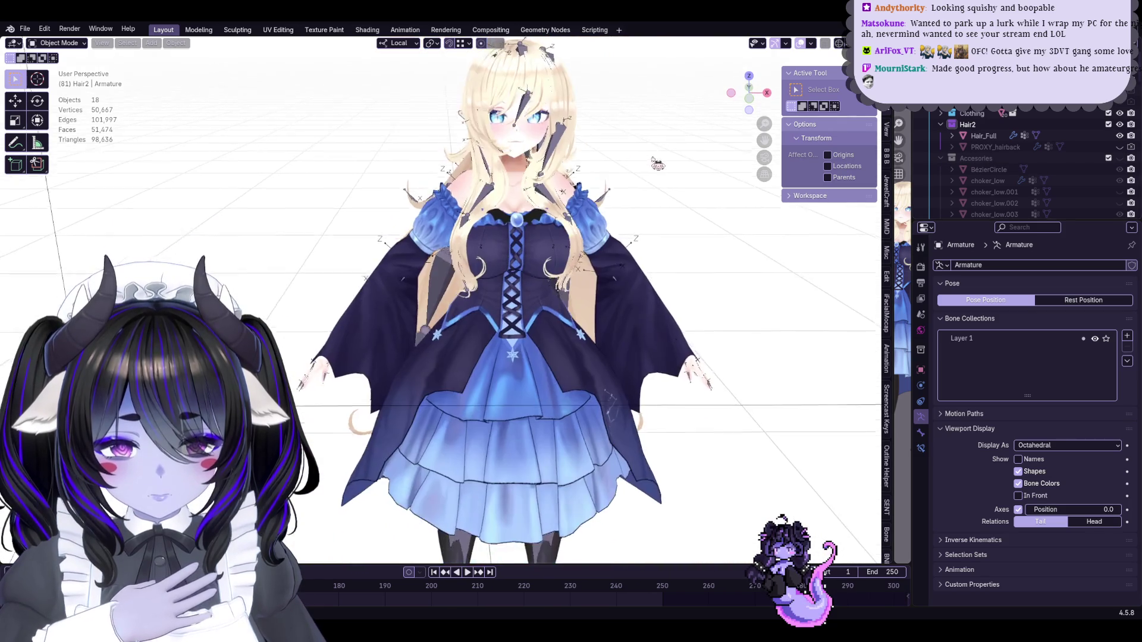
Make the Accesories collection visible to show the bat wings and choker, and save
{"action": "key", "text": "ctrl+s"}
{"action": "scroll", "coordinate": [658, 164], "scroll_direction": "up", "scroll_amount": 3}
{"action": "scroll", "coordinate": [660, 162], "scroll_direction": "down", "scroll_amount": 2}
{"action": "scroll", "coordinate": [654, 172], "scroll_direction": "up", "scroll_amount": 2}
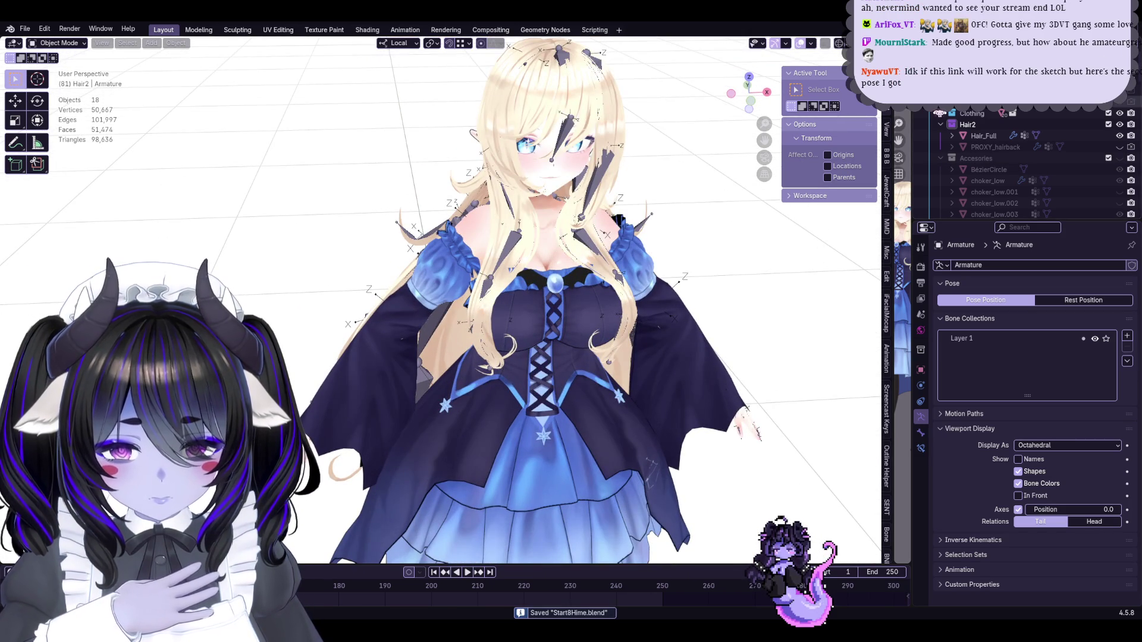
{"action": "left_click", "coordinate": [1120, 158]}
{"action": "scroll", "coordinate": [795, 486], "scroll_direction": "down", "scroll_amount": 2}
{"action": "scroll", "coordinate": [795, 487], "scroll_direction": "up", "scroll_amount": 2}
{"action": "key", "text": "ctrl+s"}
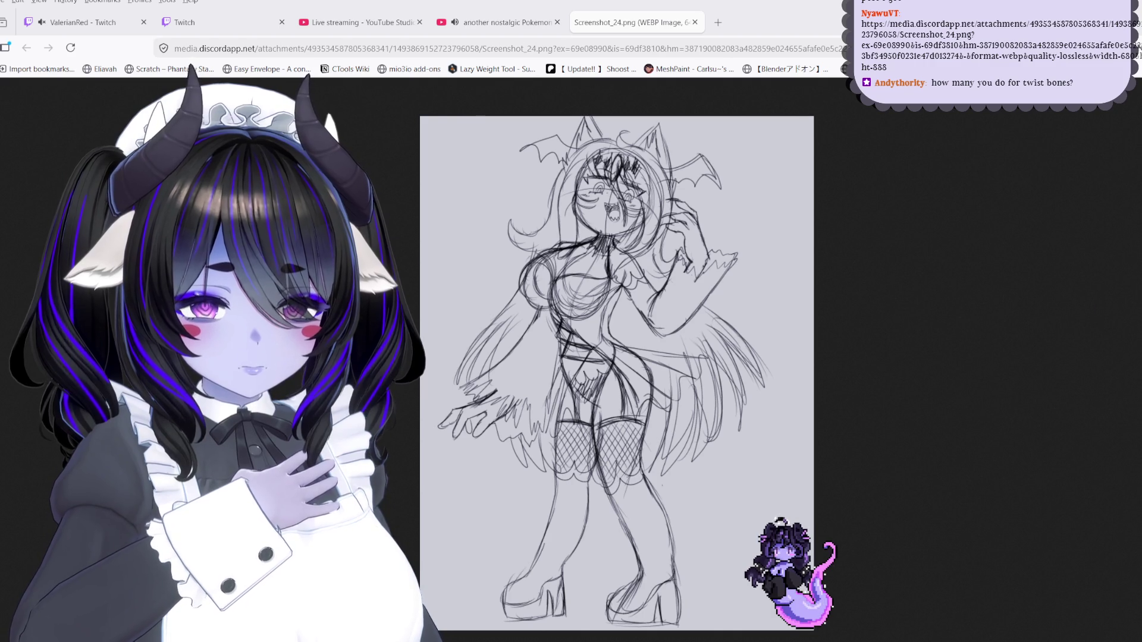
Leave the Screenshot_24.png sketch in the browser and return to Blender
{"action": "key", "text": "alt+Tab"}
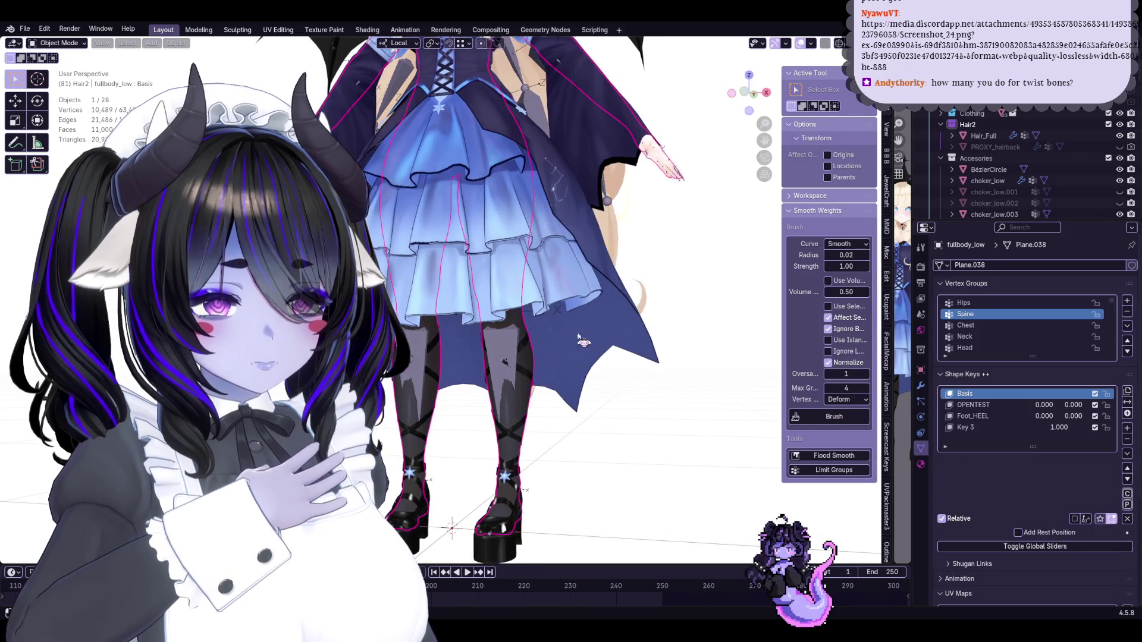
Frame and save Start8Hime.blend, then load the dark-haired rig's file from Open Recent
{"action": "key", "text": "s"}
{"action": "key", "text": "Escape"}
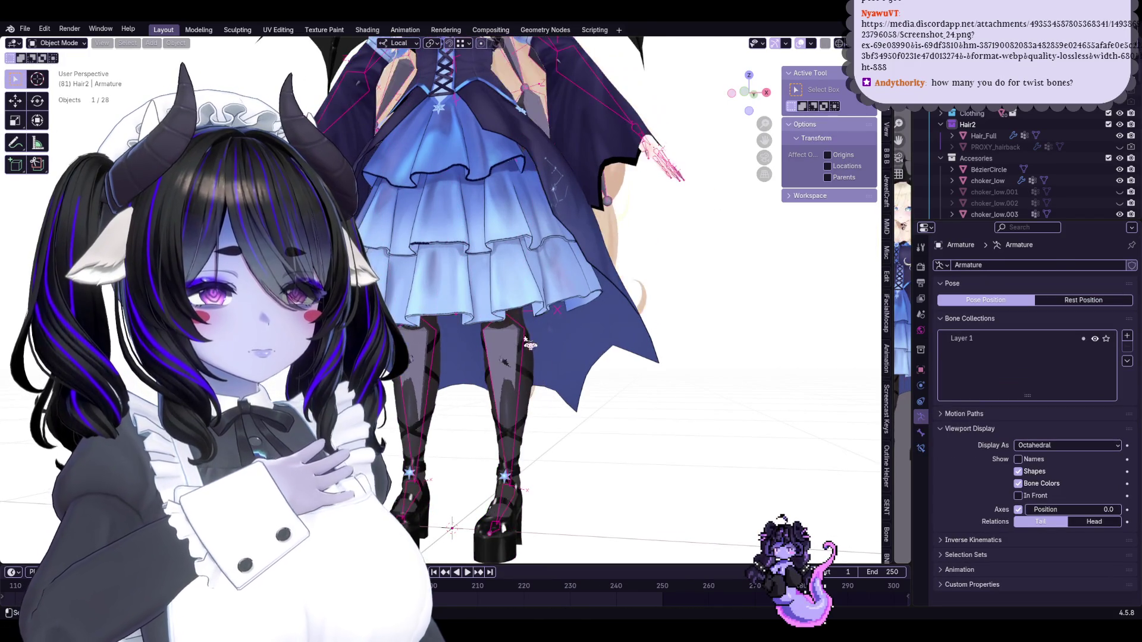
{"action": "key", "text": "KP_Decimal"}
{"action": "left_click", "coordinate": [26, 29]}
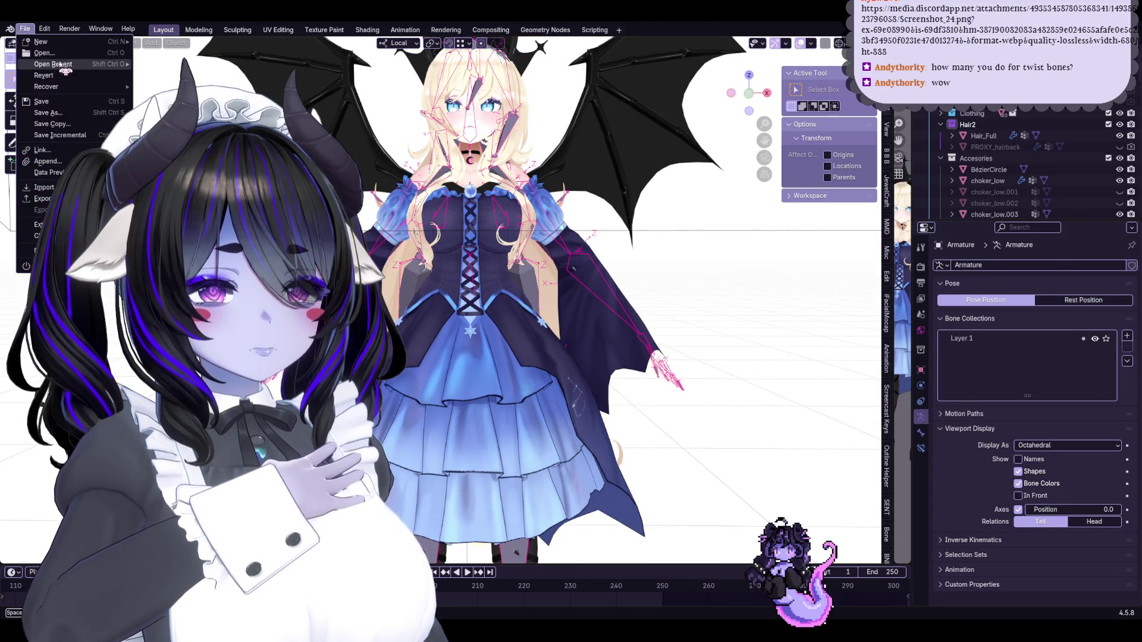
{"action": "mouse_move", "coordinate": [591, 184]}
{"action": "middle_mouse_down"}
{"action": "mouse_move", "coordinate": [726, 251]}
{"action": "mouse_move", "coordinate": [583, 286]}
{"action": "middle_mouse_up"}
{"action": "key", "text": "ctrl+s"}
{"action": "left_click", "coordinate": [25, 29]}
{"action": "mouse_move", "coordinate": [104, 66]}
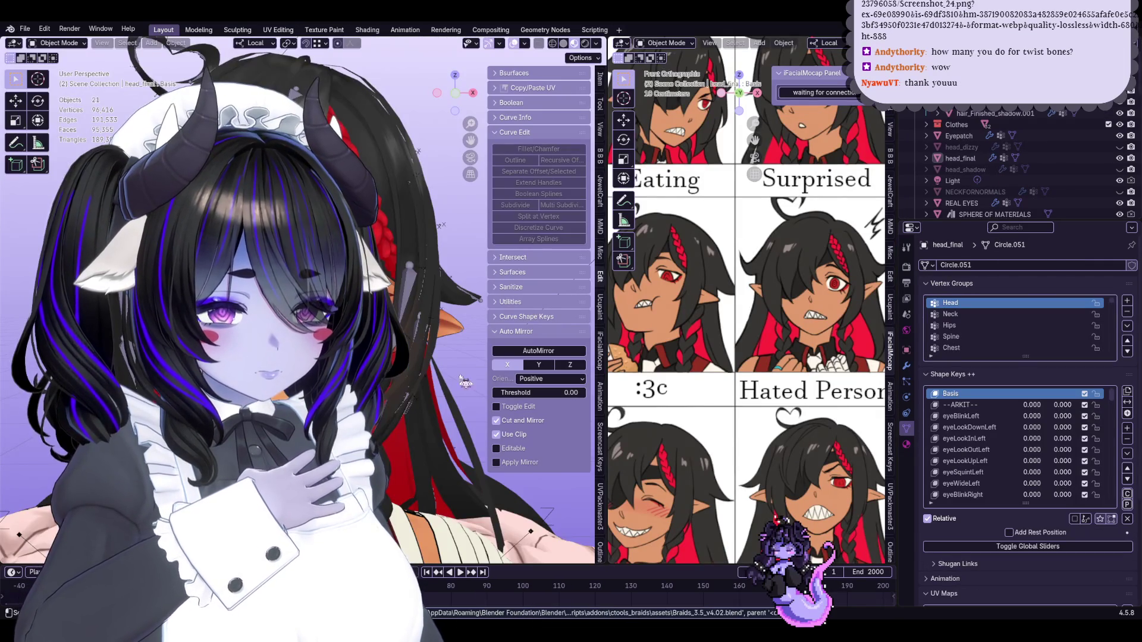
Hide the jacket and set the body mesh's Shrink_Jacket shape key to 0
{"action": "left_click", "coordinate": [420, 279]}
{"action": "key", "text": "h"}
{"action": "key", "text": "ctrl+z"}
{"action": "key", "text": "h"}
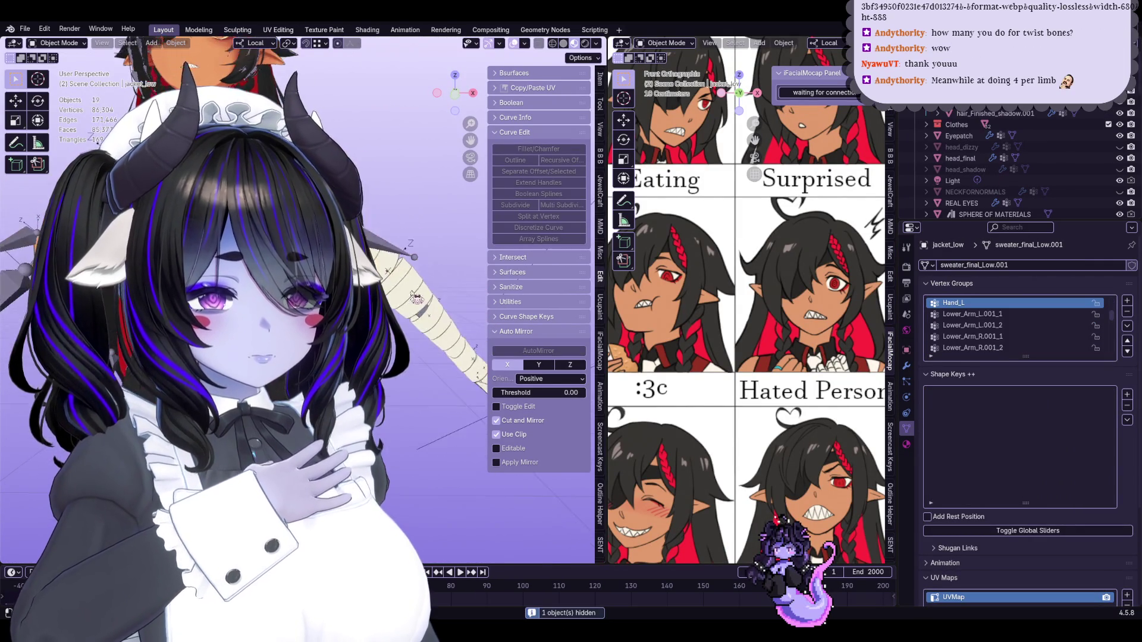
{"action": "scroll", "coordinate": [416, 299], "scroll_direction": "down", "scroll_amount": 3}
{"action": "left_click", "coordinate": [416, 299]}
{"action": "left_click", "coordinate": [416, 299]}
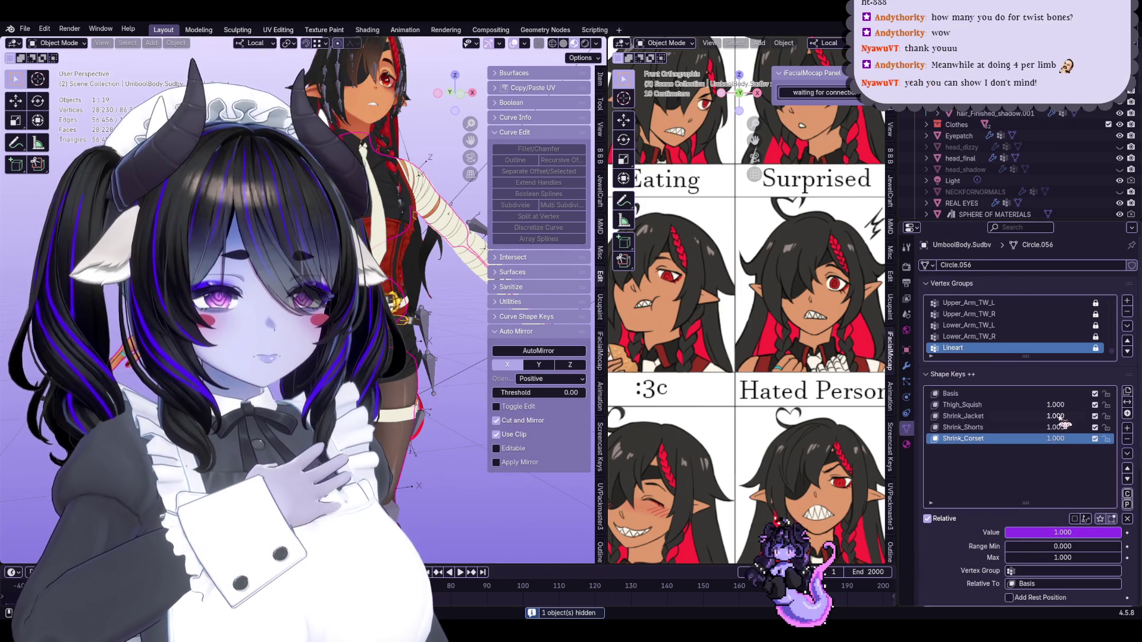
{"action": "left_click_drag", "start_coordinate": [1061, 423], "coordinate": [1011, 420]}
{"action": "key", "text": "Tab"}
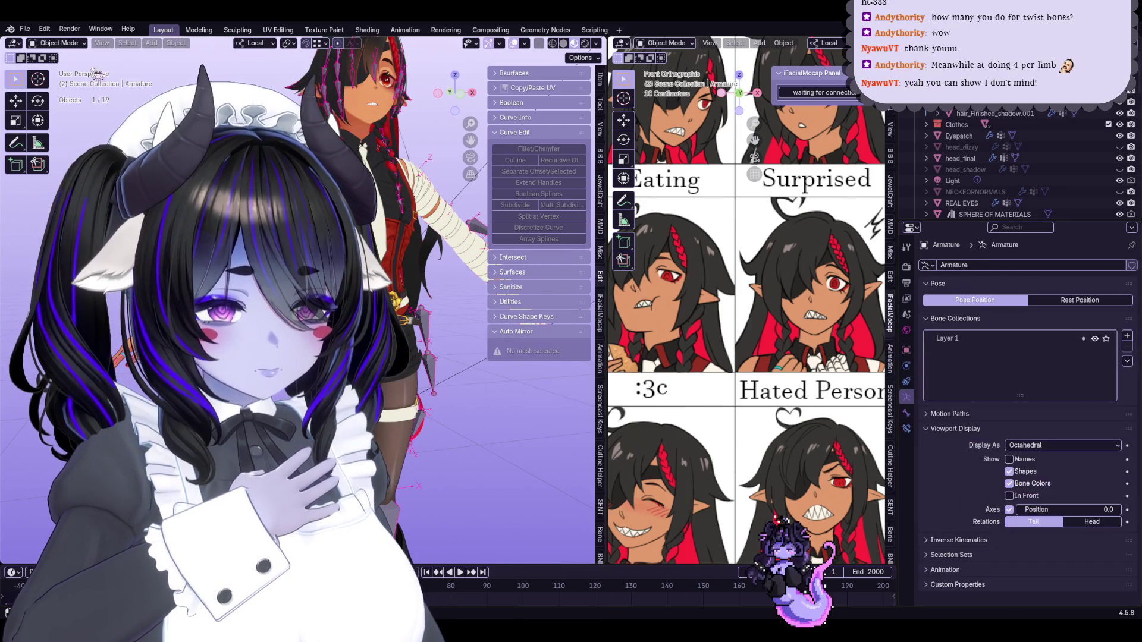
{"action": "key", "text": "Tab"}
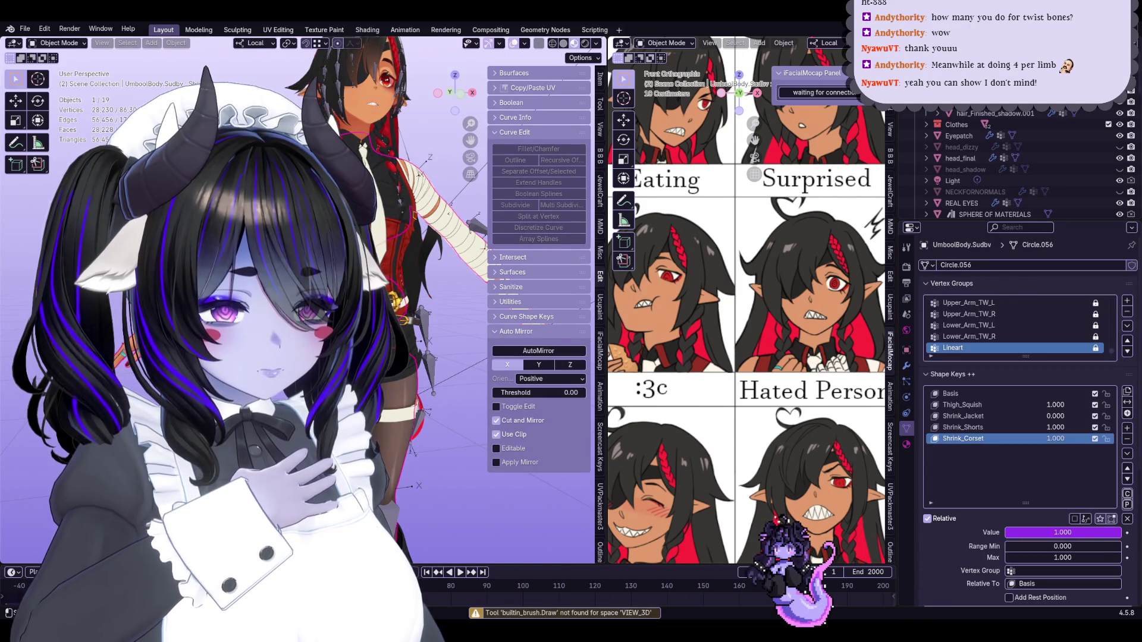
Enter Pose Mode, trial-rotate Lower_Arm_R, and isolate the armature in local view
{"action": "key", "text": "ctrl+Tab"}
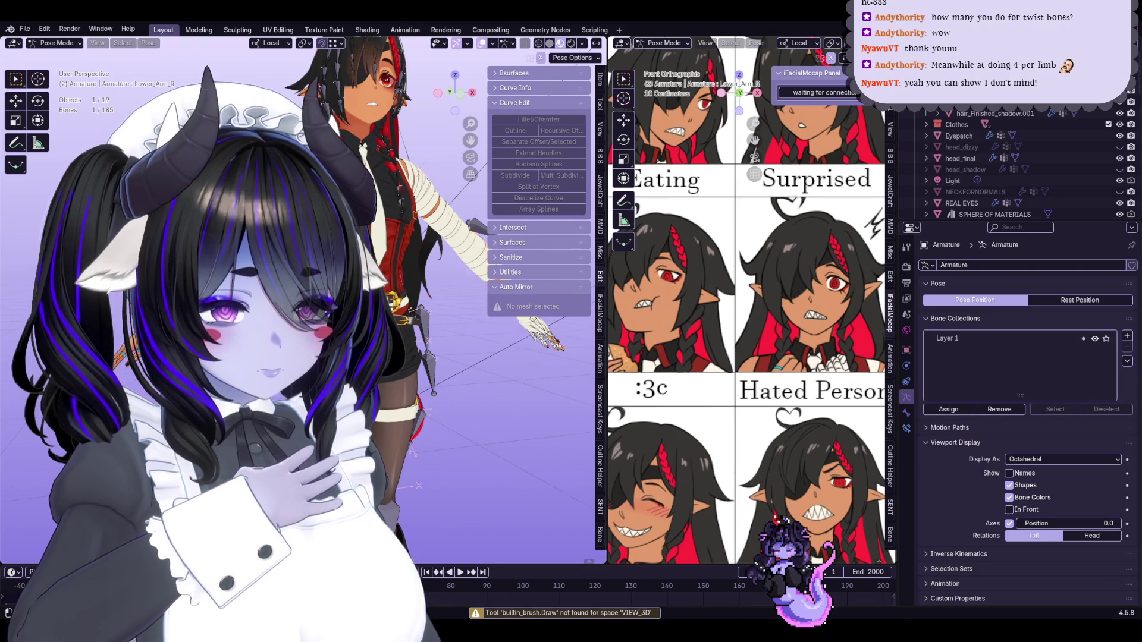
{"action": "key", "text": "r"}
{"action": "key", "text": "r"}
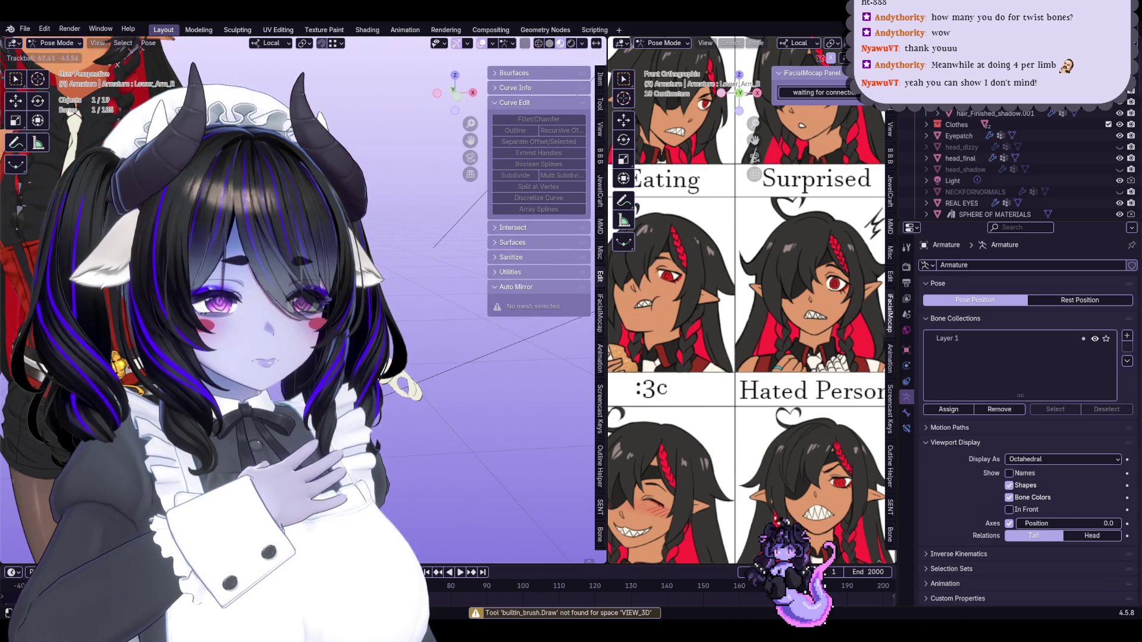
{"action": "key", "text": "Escape"}
{"action": "key", "text": "KP_Divide"}
{"action": "mouse_move", "coordinate": [381, 288]}
{"action": "middle_mouse_down"}
{"action": "mouse_move", "coordinate": [411, 354]}
{"action": "mouse_move", "coordinate": [381, 333]}
{"action": "middle_mouse_up"}
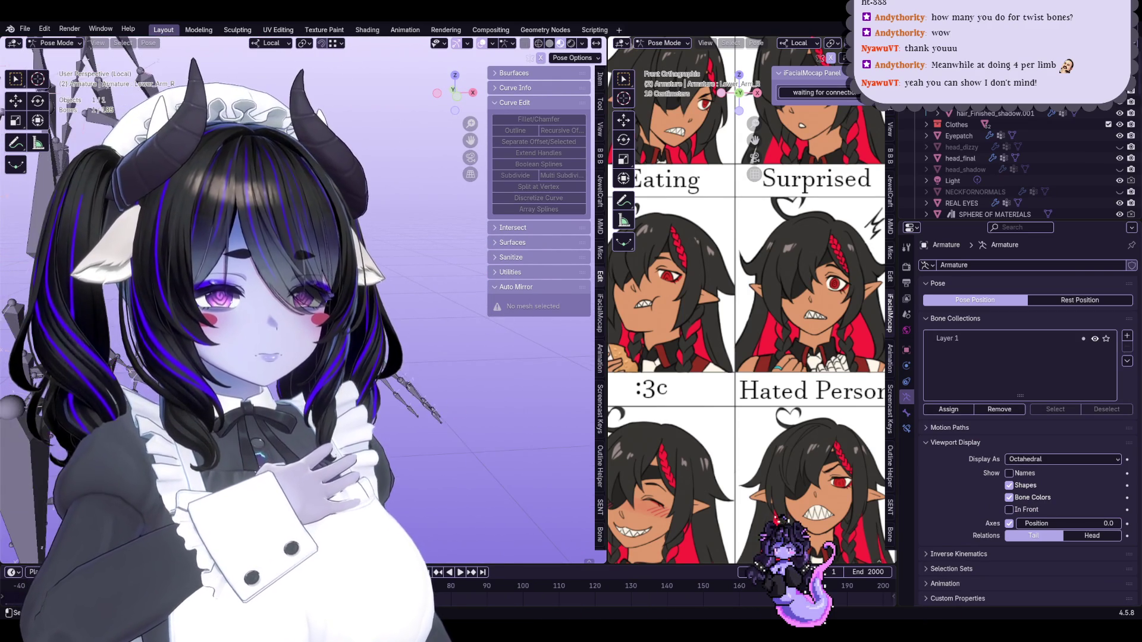
Rotate the Hand_L and Lower_Arm_L bones to show the forearm twist bones
{"action": "key", "text": "alt+a"}
{"action": "left_click", "coordinate": [404, 416]}
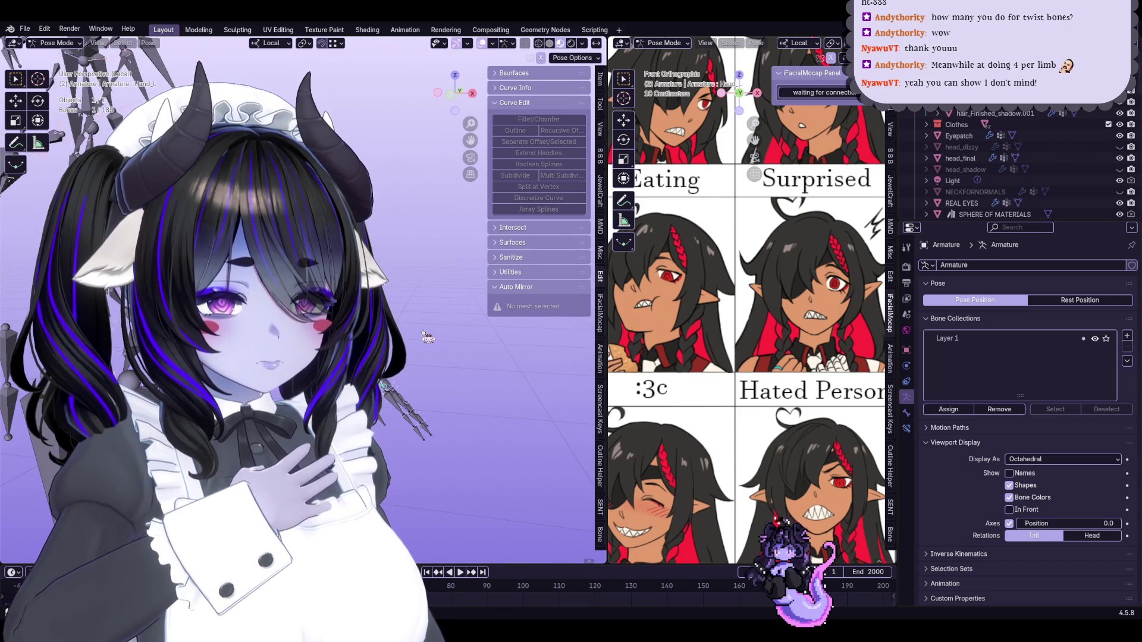
{"action": "key", "text": "r"}
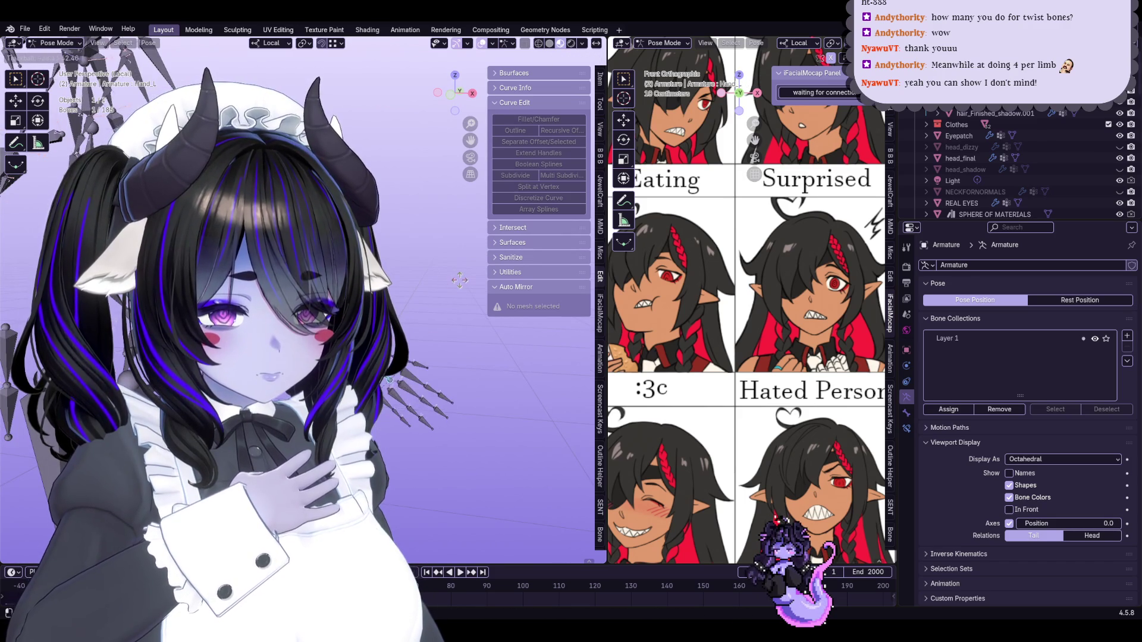
{"action": "key", "text": "Return"}
{"action": "left_click", "coordinate": [410, 387]}
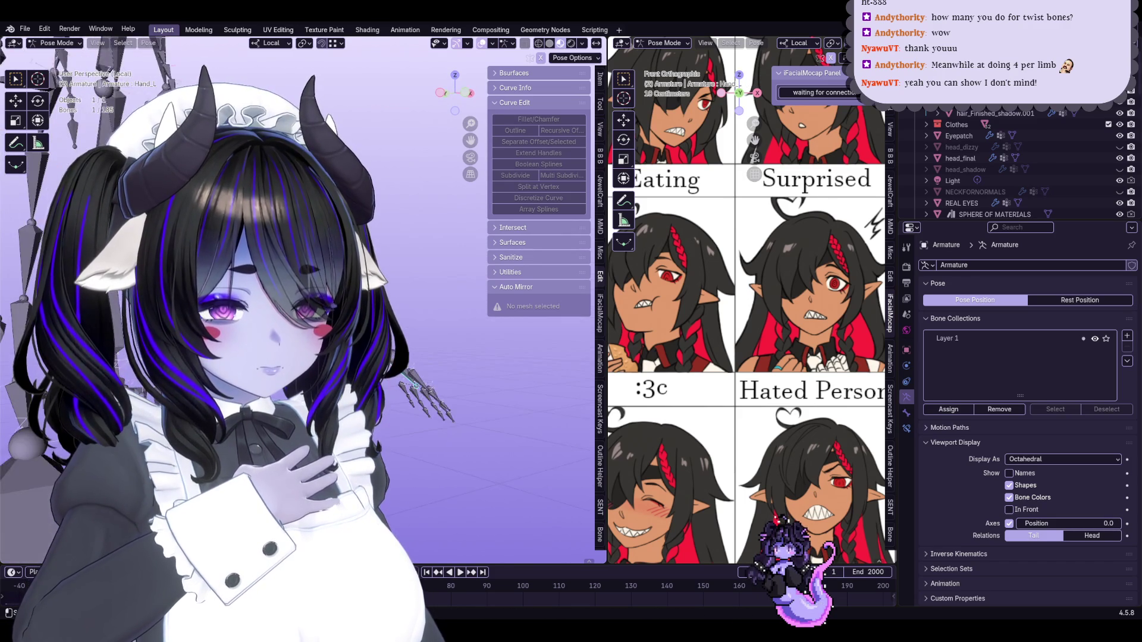
{"action": "key", "text": "r"}
{"action": "key", "text": "r"}
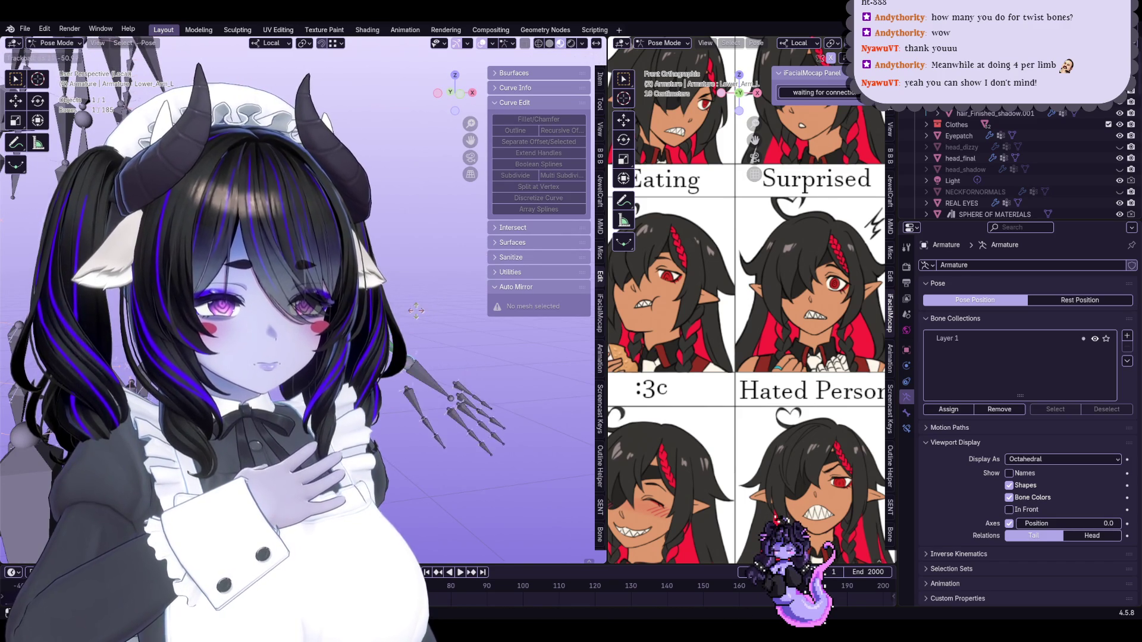
{"action": "left_click", "coordinate": [384, 276]}
{"action": "key", "text": "r"}
{"action": "key", "text": "r"}
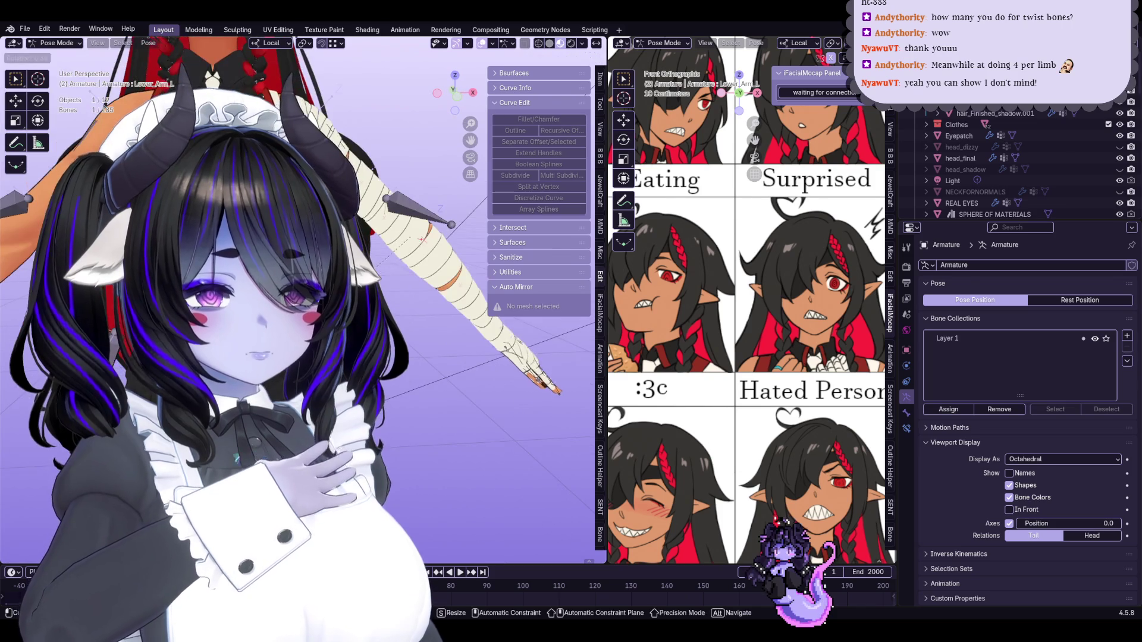
{"action": "key", "text": "Return"}
Swing the selected arm bones down into a hanging pose
{"action": "middle_click_drag", "start_coordinate": [416, 298], "coordinate": [333, 297]}
{"action": "key", "text": "r"}
{"action": "key", "text": "r"}
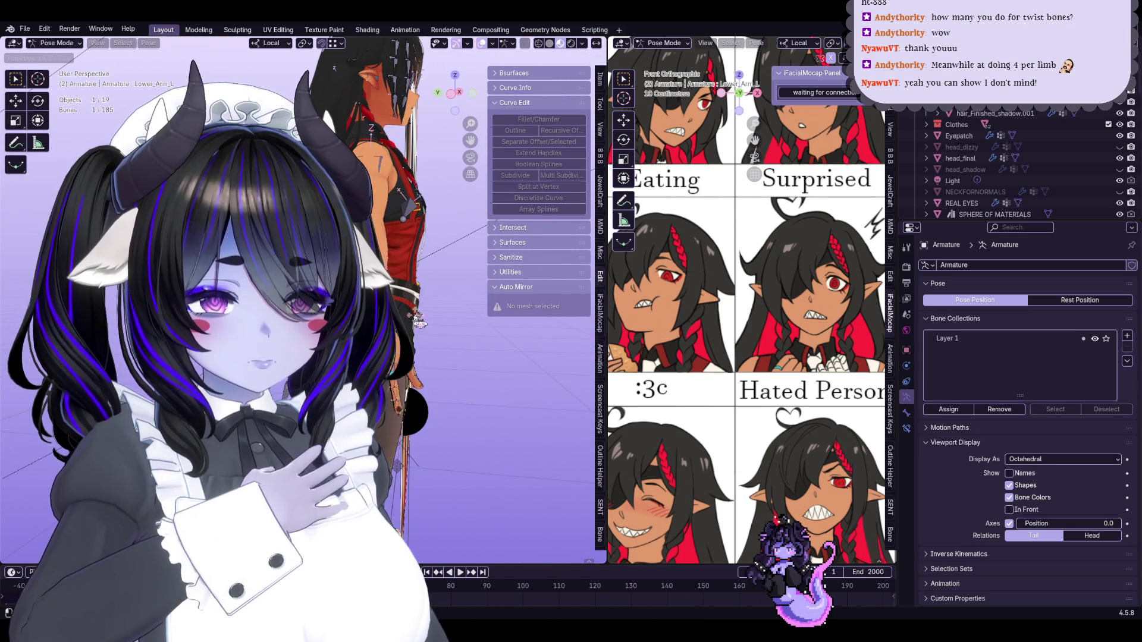
{"action": "key", "text": "Return"}
{"action": "key", "text": "r"}
{"action": "key", "text": "r"}
{"action": "key", "text": "Return"}
{"action": "middle_click_drag", "start_coordinate": [436, 301], "coordinate": [250, 178]}
Cancel the accidental New File prompt to keep the current file open
{"action": "key", "text": "ctrl+n"}
{"action": "left_click", "coordinate": [75, 62]}
{"action": "key", "text": "Escape"}
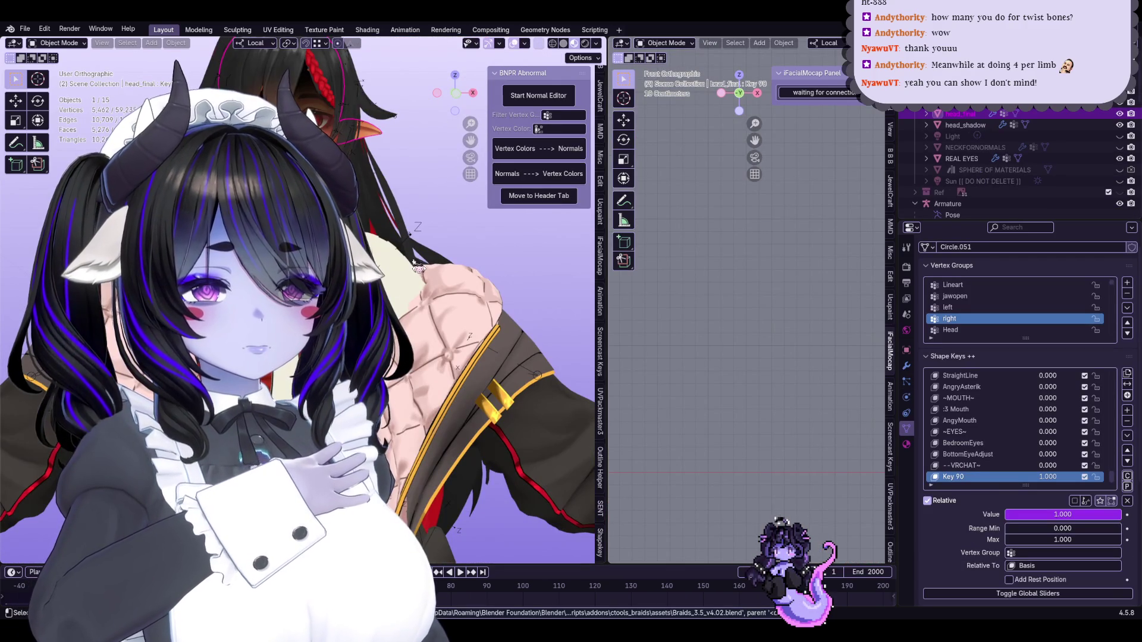
Hide the sweater mesh and switch the armature to Pose Mode
{"action": "middle_click_drag", "start_coordinate": [418, 269], "coordinate": [402, 239]}
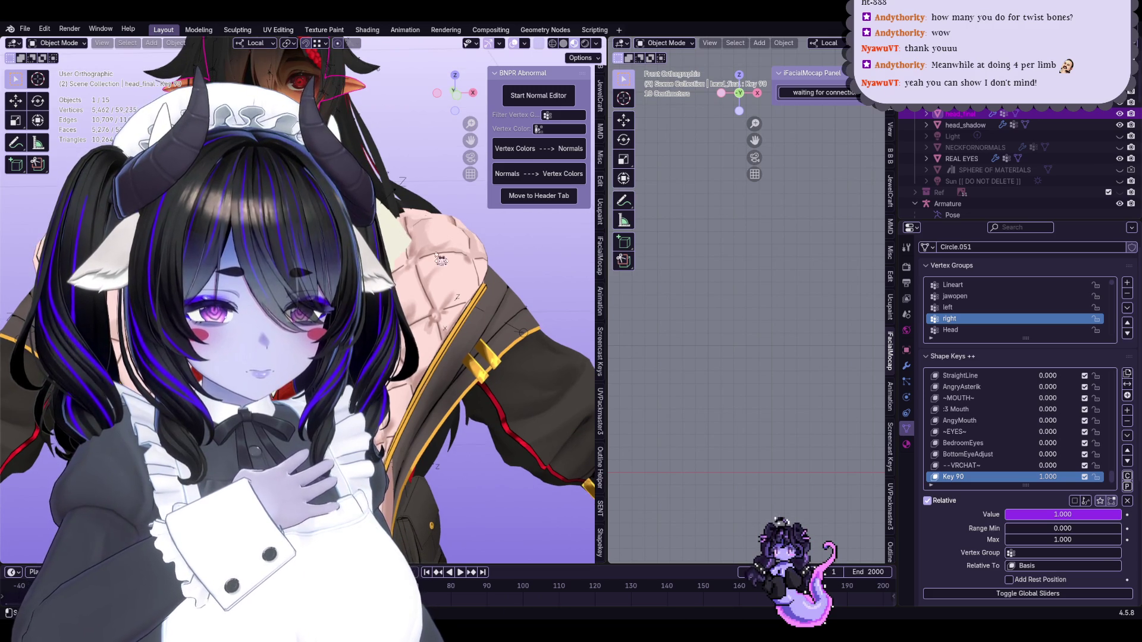
{"action": "left_click", "coordinate": [460, 313]}
{"action": "key", "text": "h"}
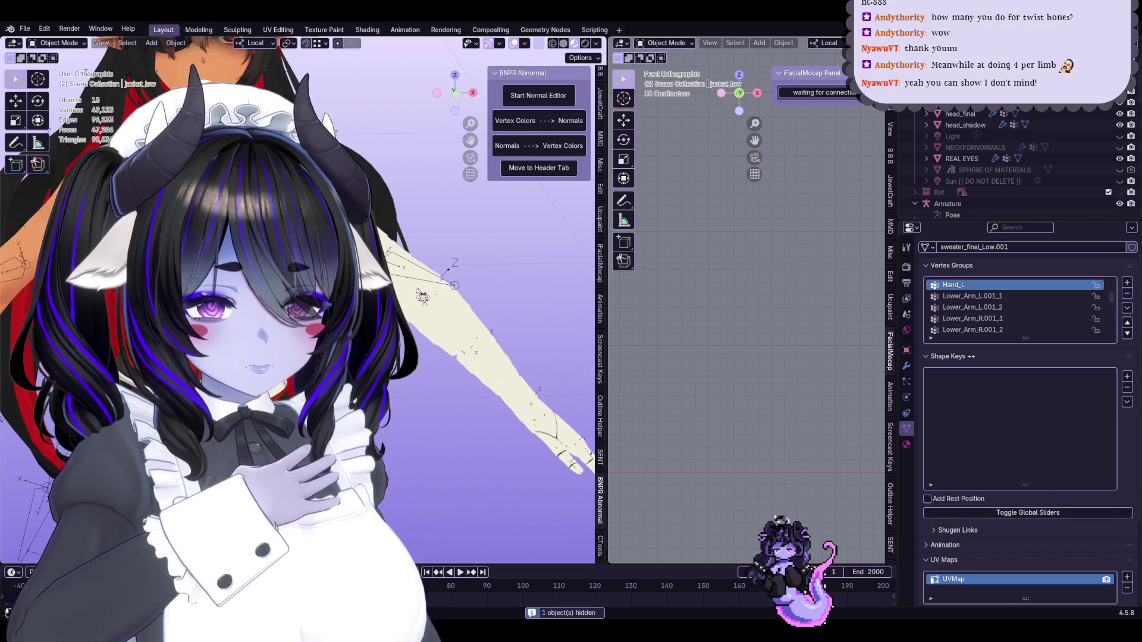
{"action": "left_click", "coordinate": [58, 43]}
{"action": "left_click", "coordinate": [54, 82]}
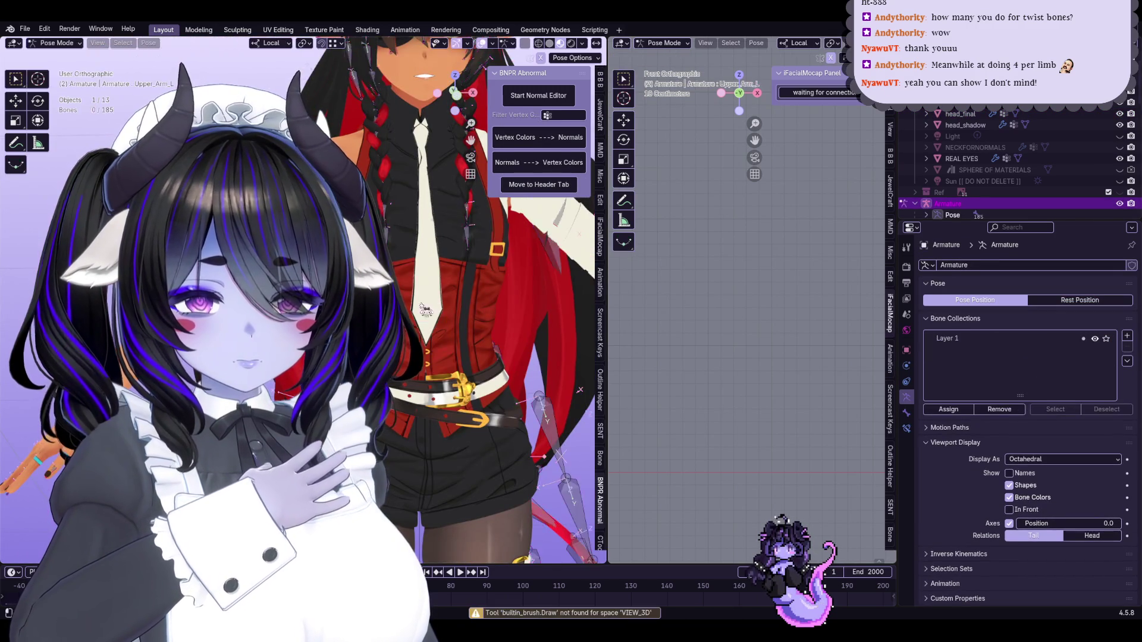
Trackball-rotate the lower arm bone into a new pose
{"action": "left_click", "coordinate": [440, 344]}
{"action": "key", "text": "r"}
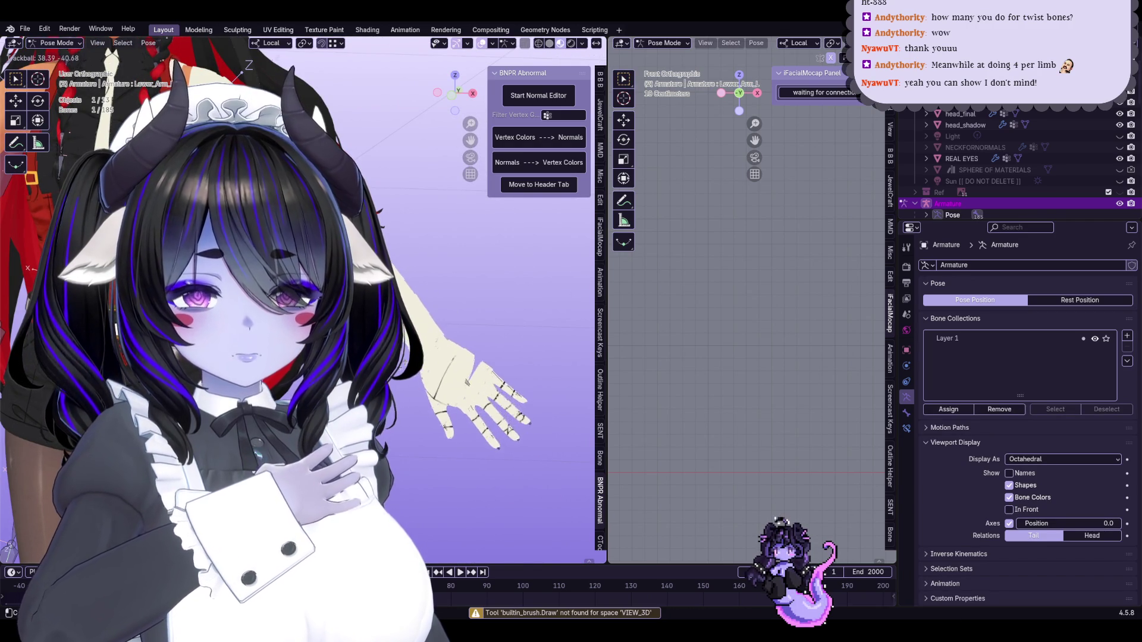
{"action": "key", "text": "r"}
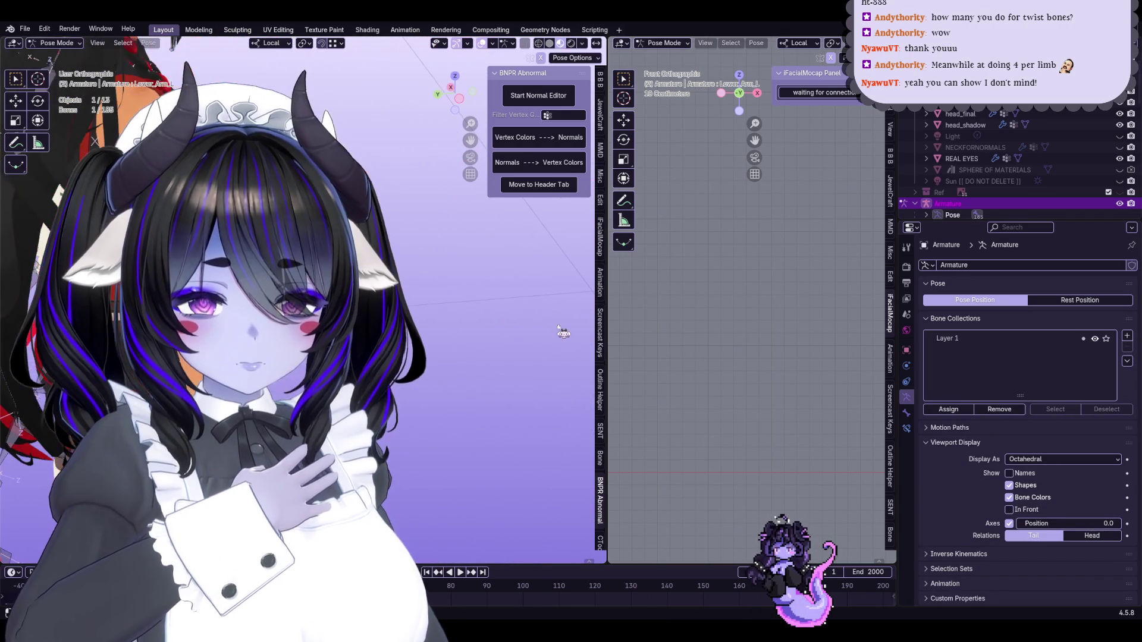
{"action": "scroll", "coordinate": [483, 352], "scroll_direction": "up", "scroll_amount": 3}
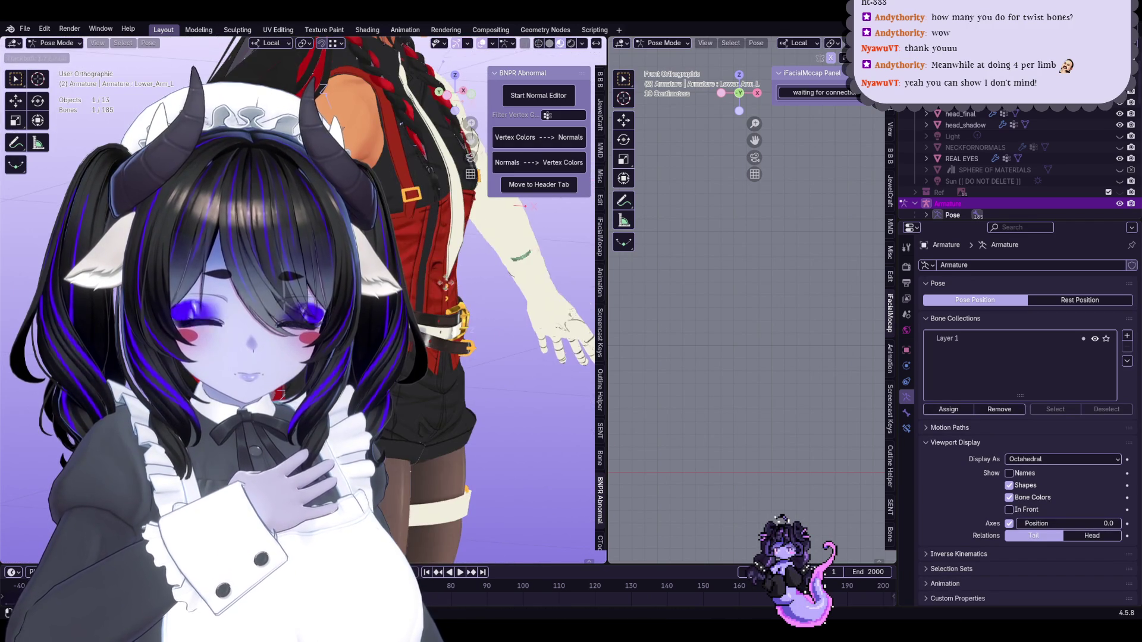
{"action": "key", "text": "r"}
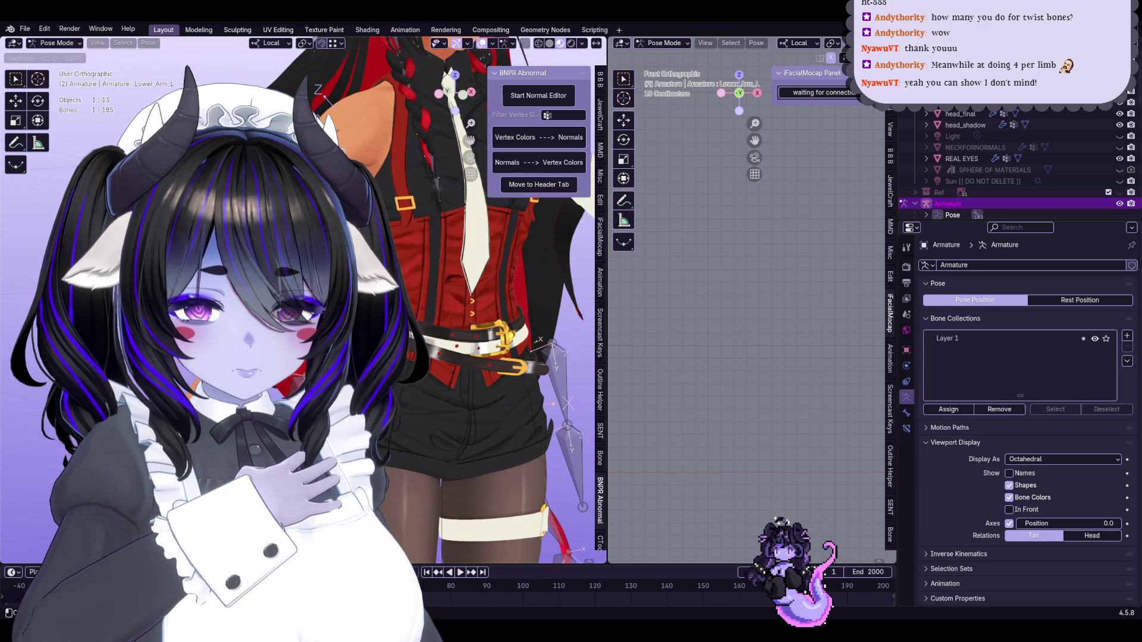
{"action": "left_click", "coordinate": [424, 348]}
{"action": "scroll", "coordinate": [425, 348], "scroll_direction": "down", "scroll_amount": 2}
Select the upper and lower leg bones and rotate the leg freely
{"action": "left_click", "coordinate": [464, 330]}
{"action": "mouse_move", "coordinate": [463, 330]}
{"action": "middle_mouse_down"}
{"action": "mouse_move", "coordinate": [390, 439]}
{"action": "mouse_move", "coordinate": [381, 417]}
{"action": "middle_mouse_up"}
{"action": "left_click", "coordinate": [411, 404]}
{"action": "key", "text": "r"}
{"action": "key", "text": "r"}
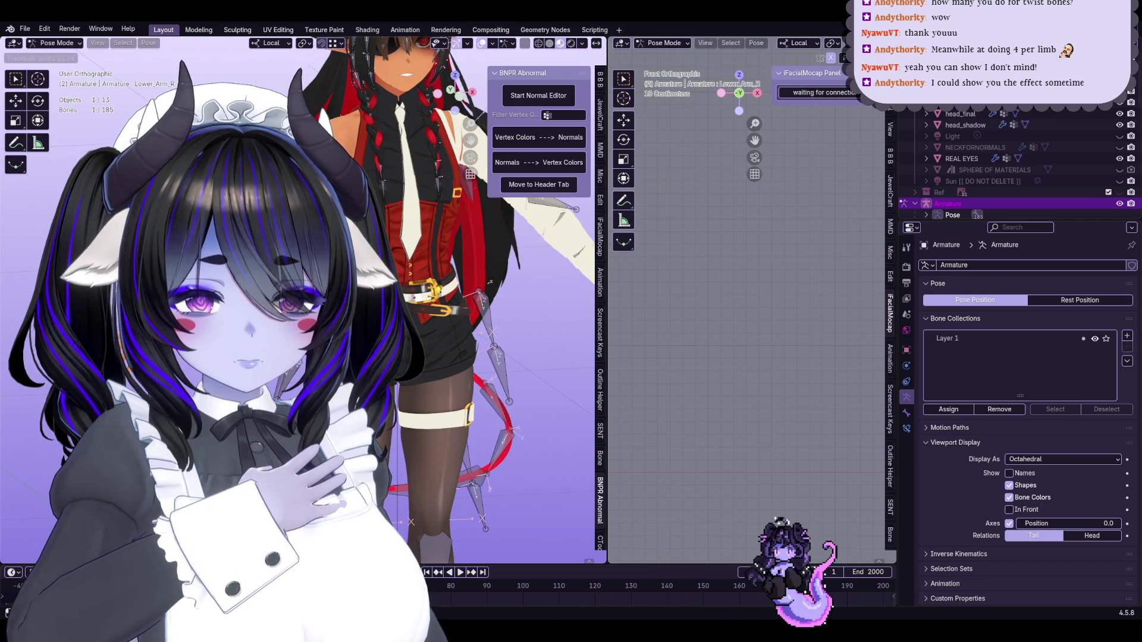
{"action": "left_click", "coordinate": [490, 281]}
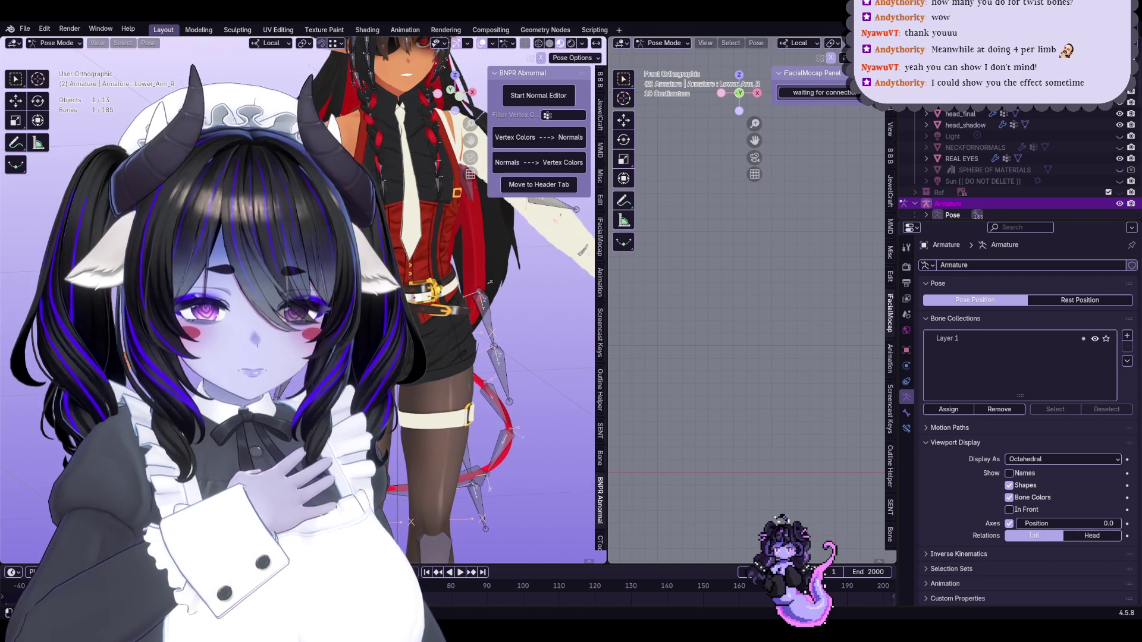
Reselect the armature in Pose Mode, trackball-rotate the right lower arm outward, then undo
{"action": "key", "text": "ctrl+Tab"}
{"action": "left_click", "coordinate": [556, 221]}
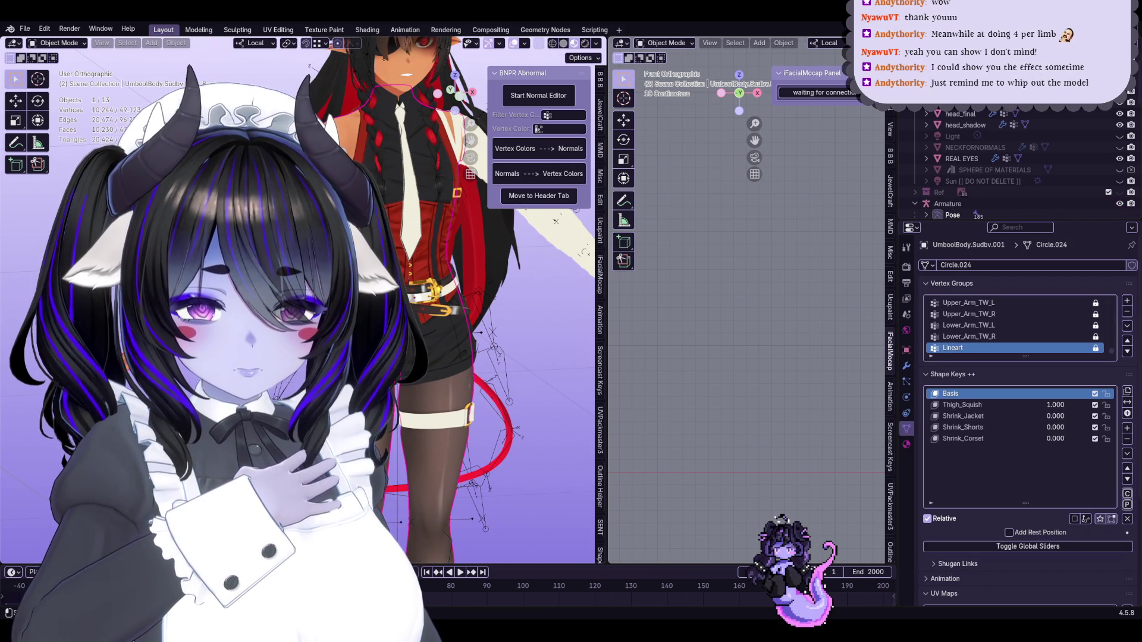
{"action": "left_click", "coordinate": [556, 221]}
{"action": "key", "text": "ctrl+Tab"}
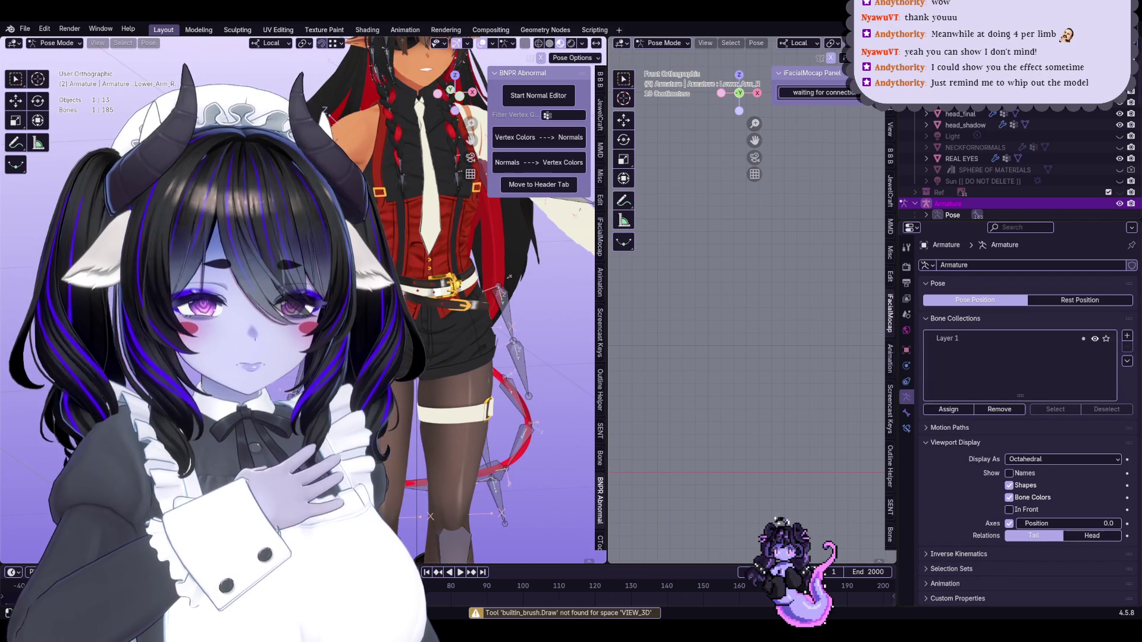
{"action": "key", "text": "r"}
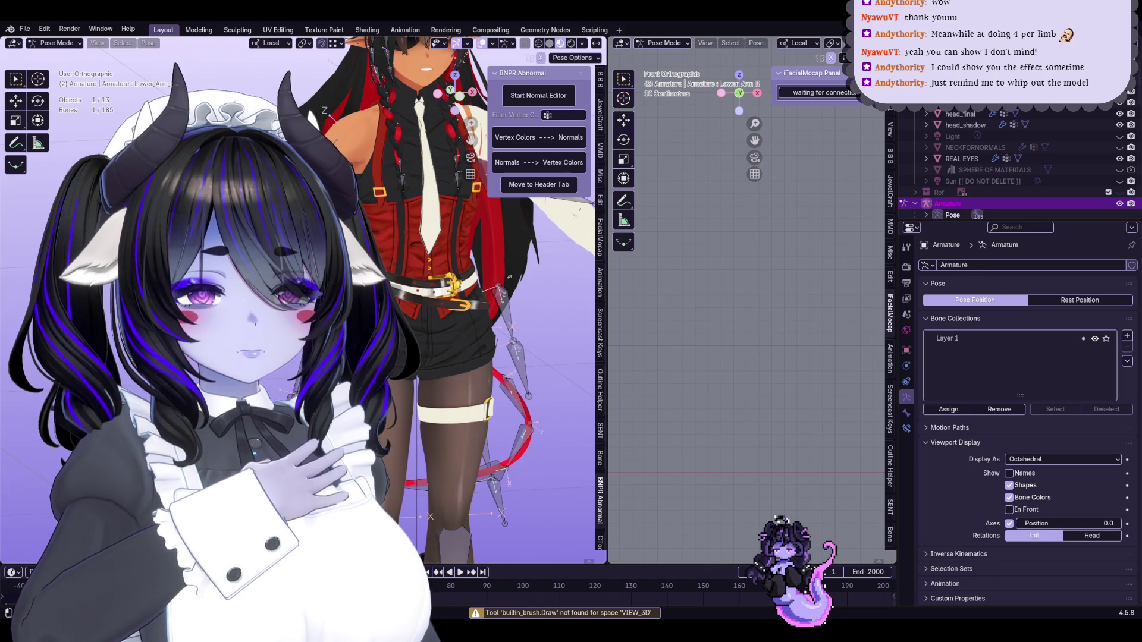
{"action": "key", "text": "r"}
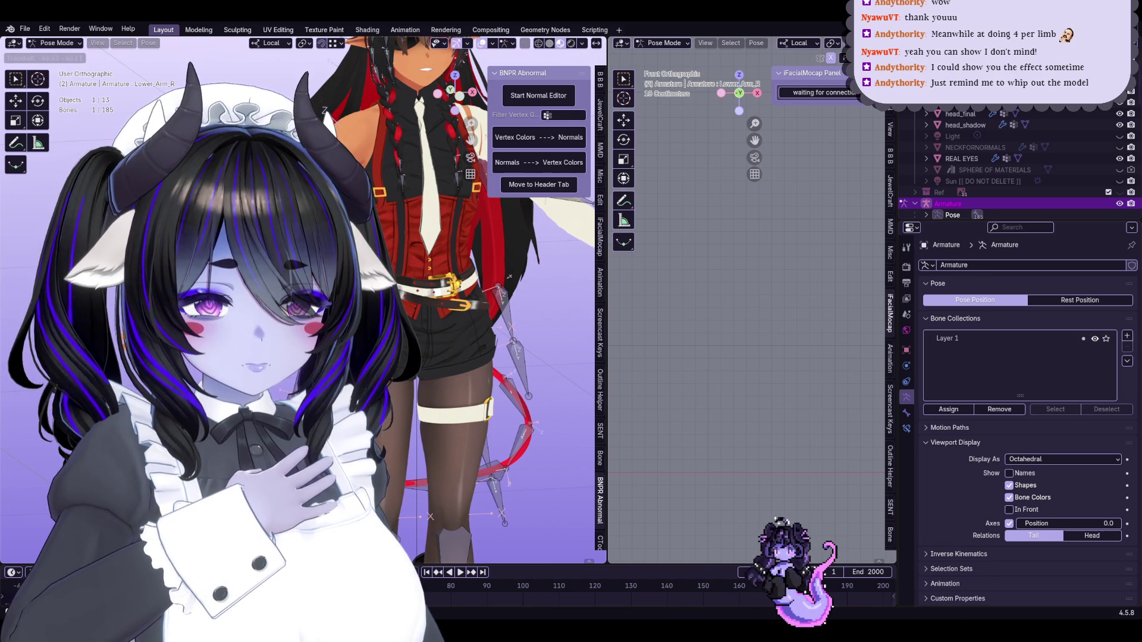
{"action": "left_click", "coordinate": [403, 237]}
{"action": "key", "text": "ctrl+z"}
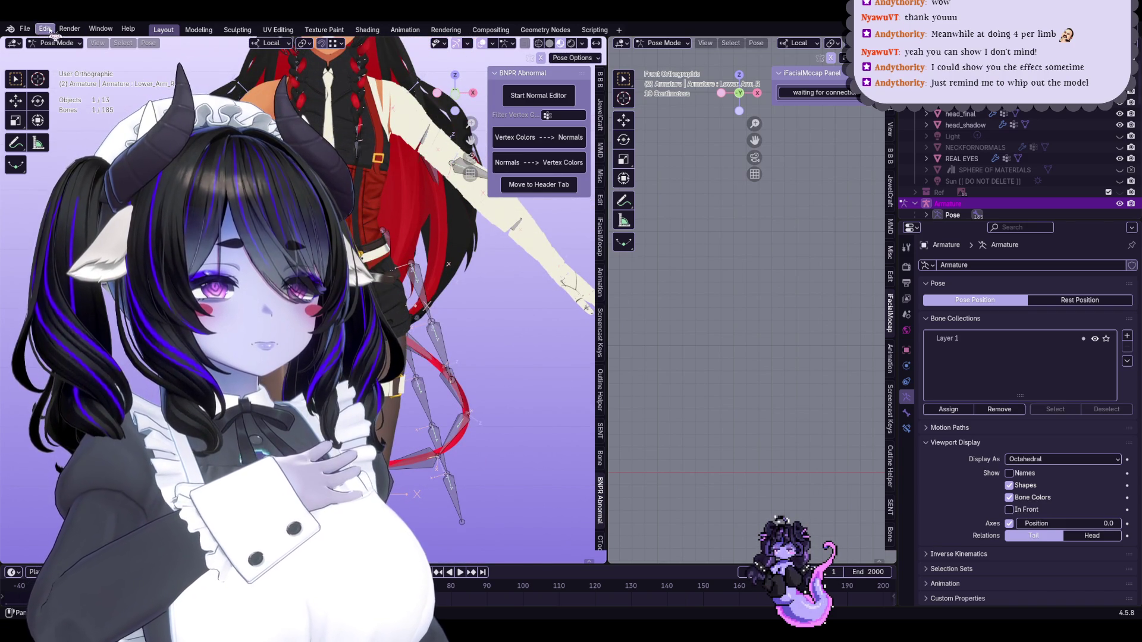
Reopen the blonde bat-winged character's file from Open Recent, discarding changes, and orbit around it
{"action": "left_click", "coordinate": [24, 29]}
{"action": "mouse_move", "coordinate": [119, 64]}
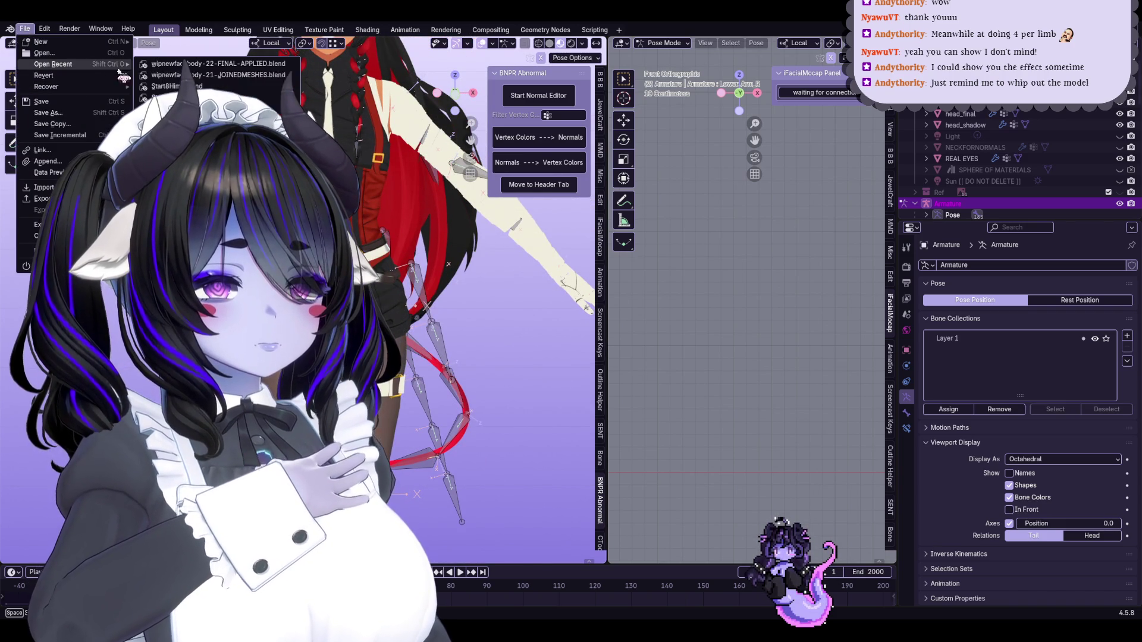
{"action": "left_click", "coordinate": [254, 87]}
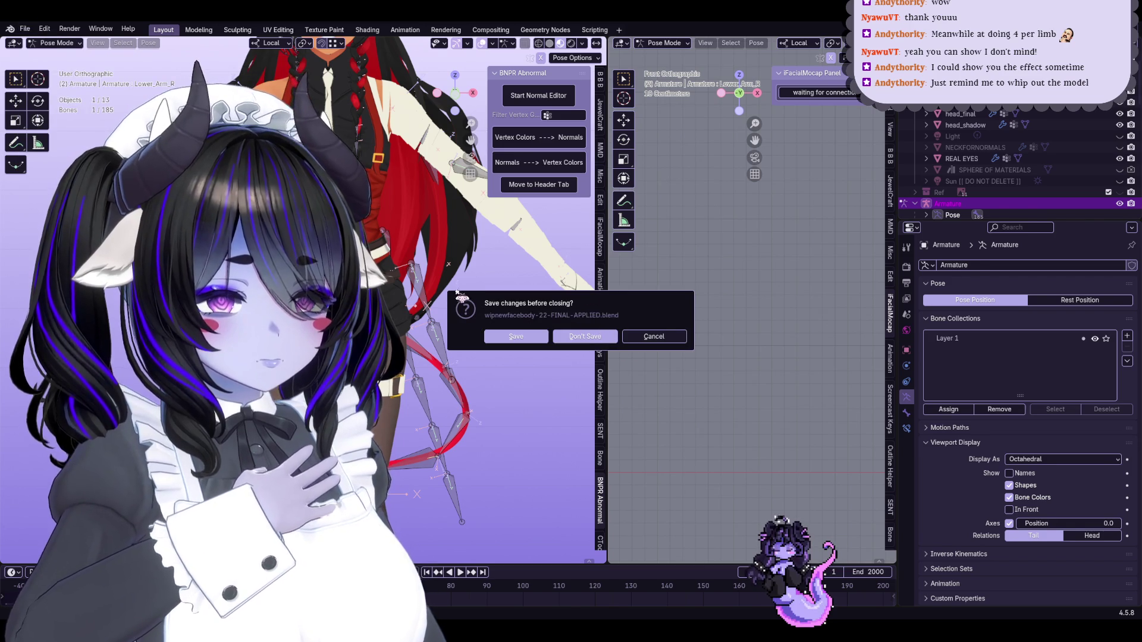
{"action": "left_click", "coordinate": [585, 336]}
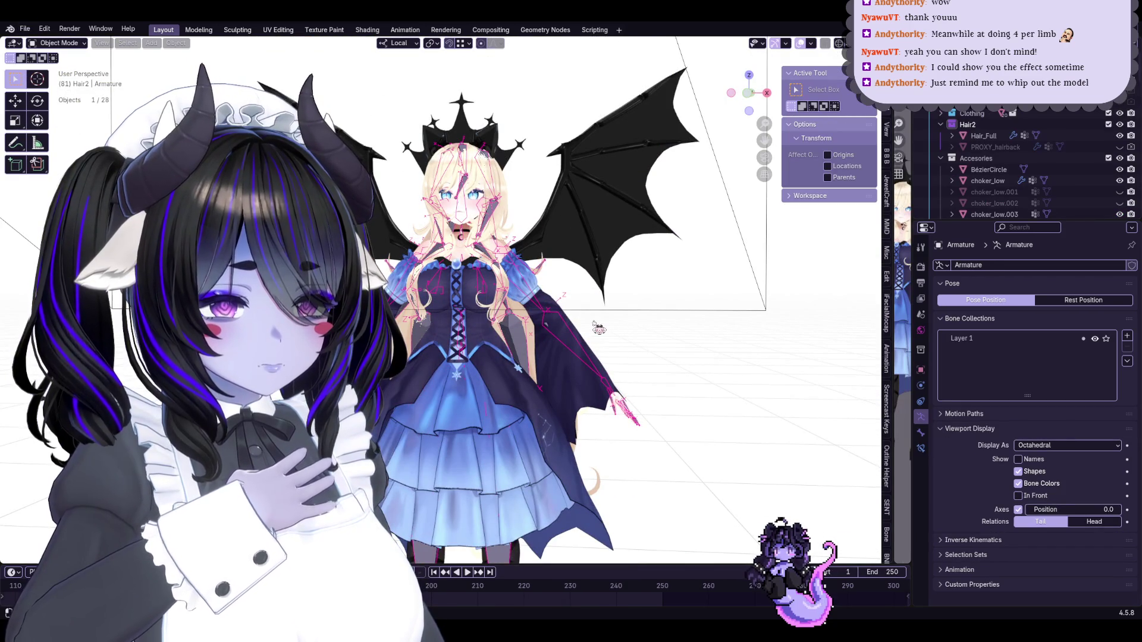
{"action": "left_click", "coordinate": [598, 327]}
{"action": "mouse_move", "coordinate": [597, 328]}
{"action": "middle_mouse_down"}
{"action": "mouse_move", "coordinate": [718, 400]}
{"action": "mouse_move", "coordinate": [696, 356]}
{"action": "middle_mouse_up"}
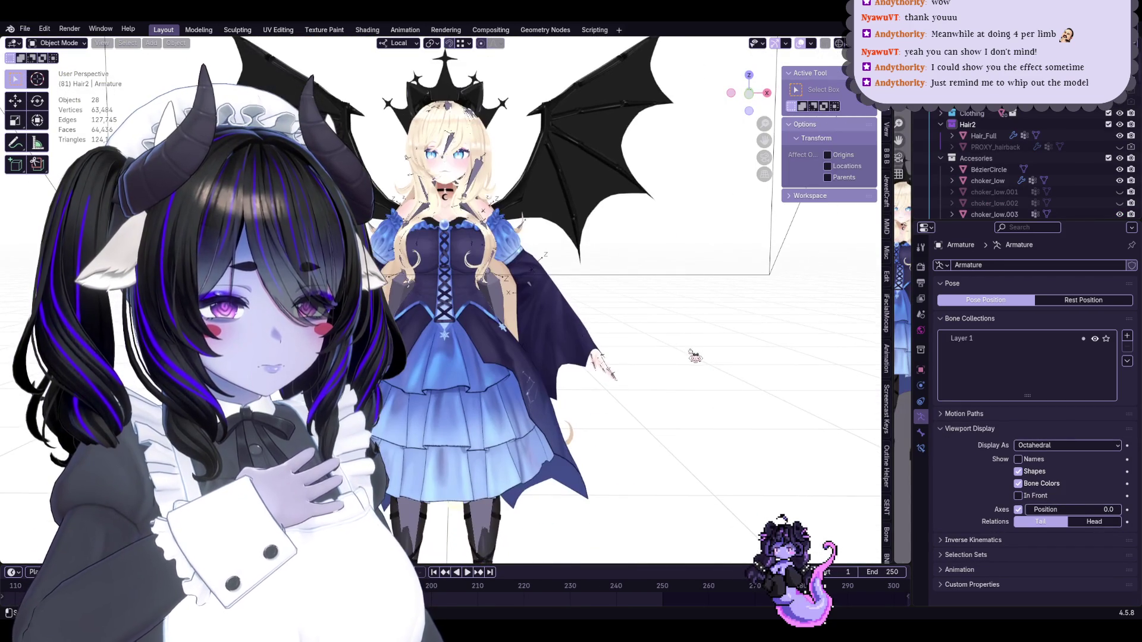